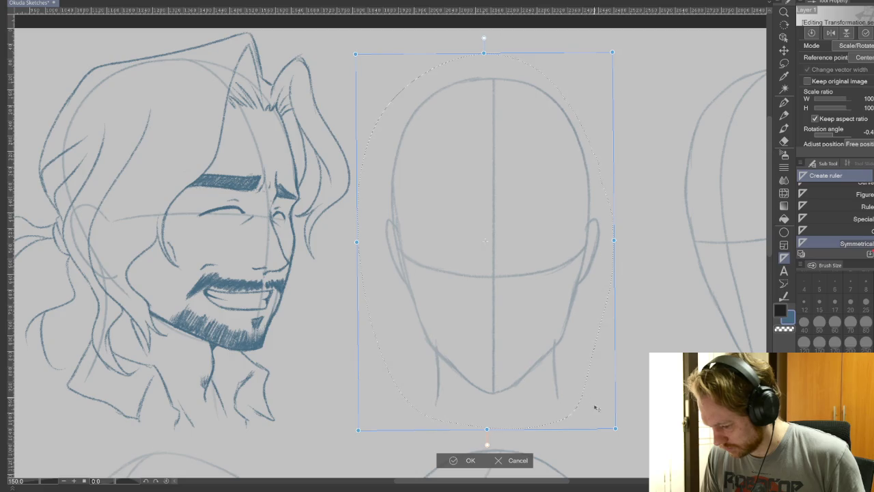
Step: Apply the head transform, deselect, and place a symmetrical ruler on the head's vertical centre line
left_click(456, 461)
left_click(399, 445)
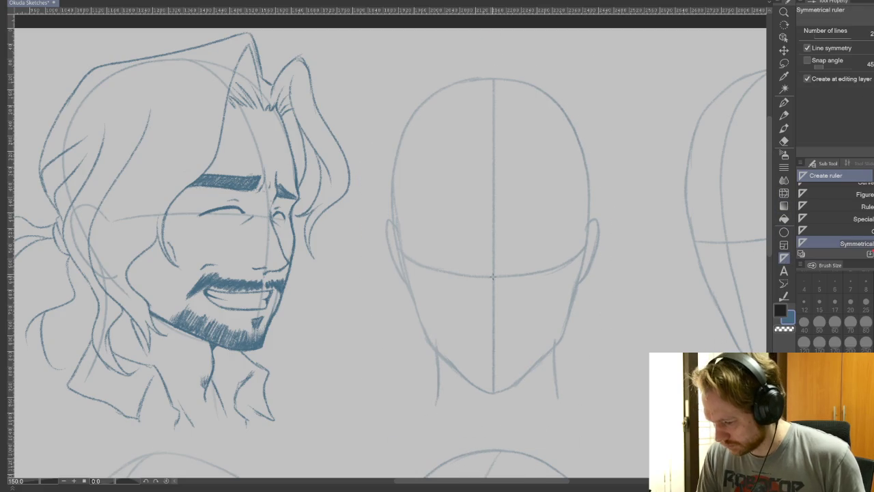
left_click_drag(492, 276, 493, 393)
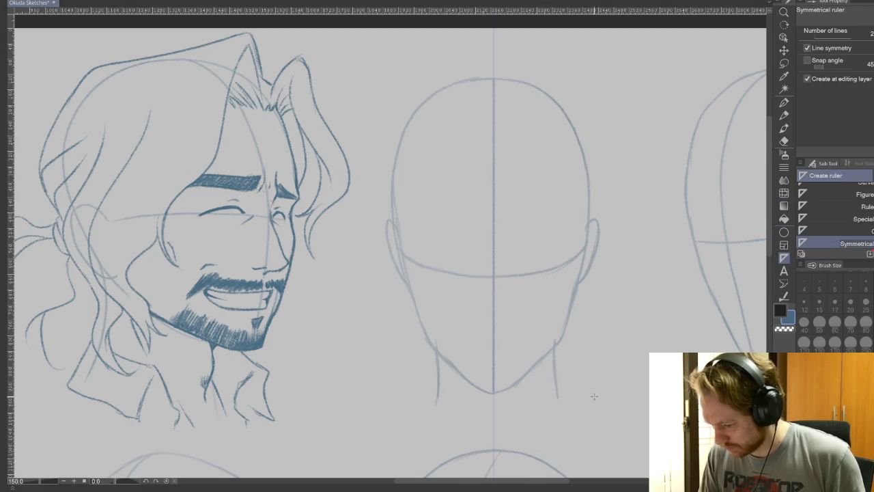
key("ctrl+z")
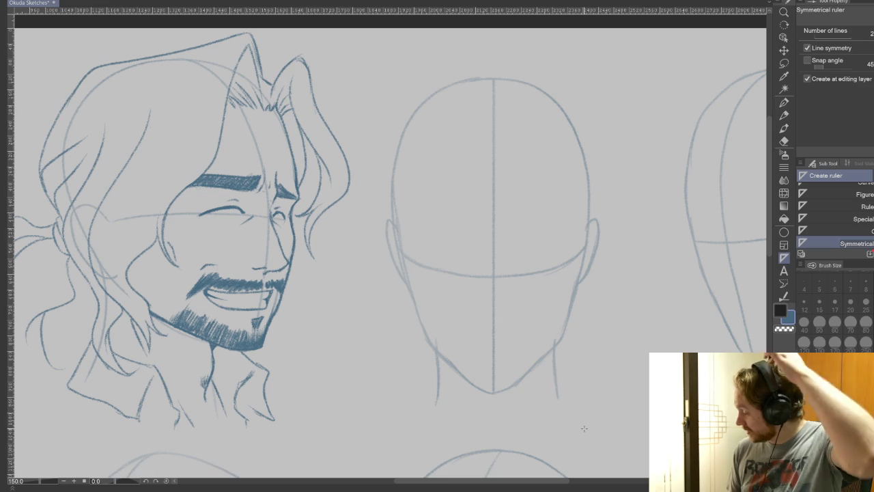
key("ctrl+y")
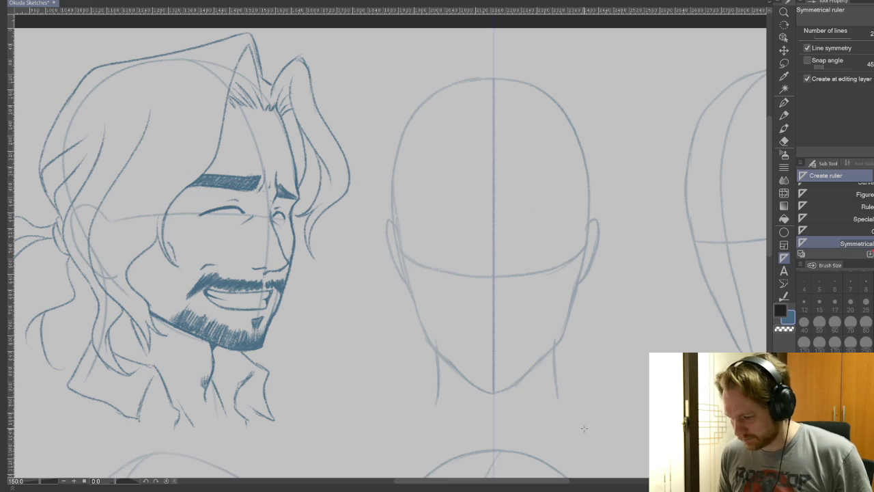
key("p")
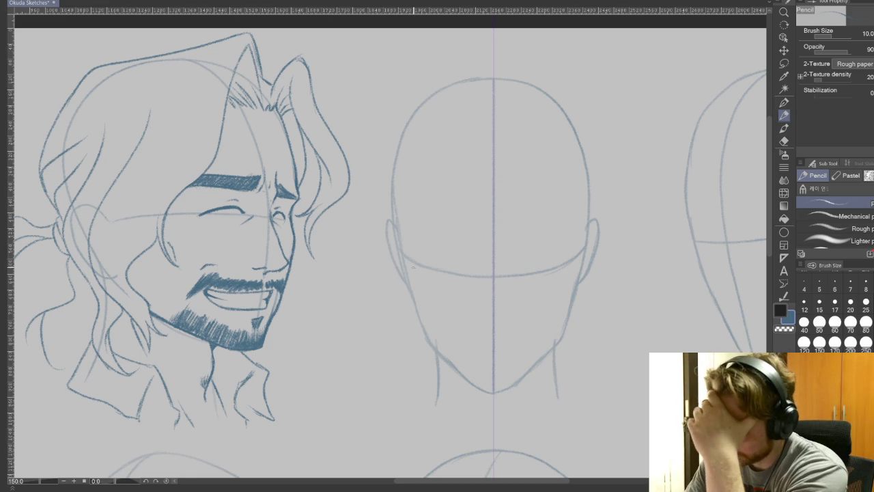
Step: Trace a darker mirrored jawline down to the chin and reinforce the lower jaw on both sides
left_click_drag(402, 260, 414, 287)
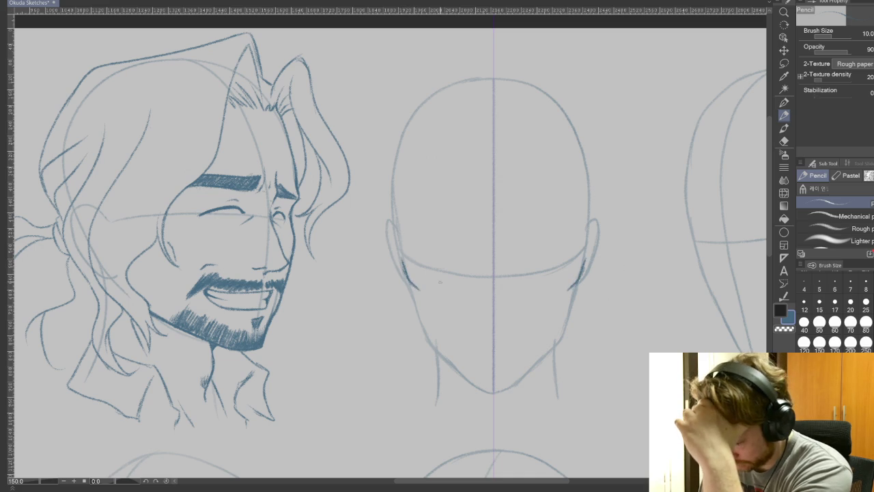
left_click_drag(406, 279, 430, 351)
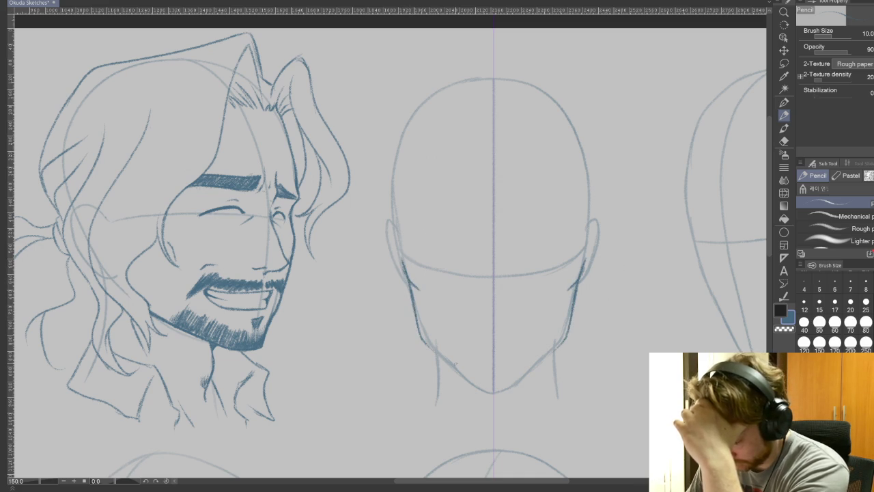
mouse_move(423, 340)
left_mouse_down()
mouse_move(478, 393)
mouse_move(490, 393)
left_mouse_up()
left_click_drag(431, 352, 462, 379)
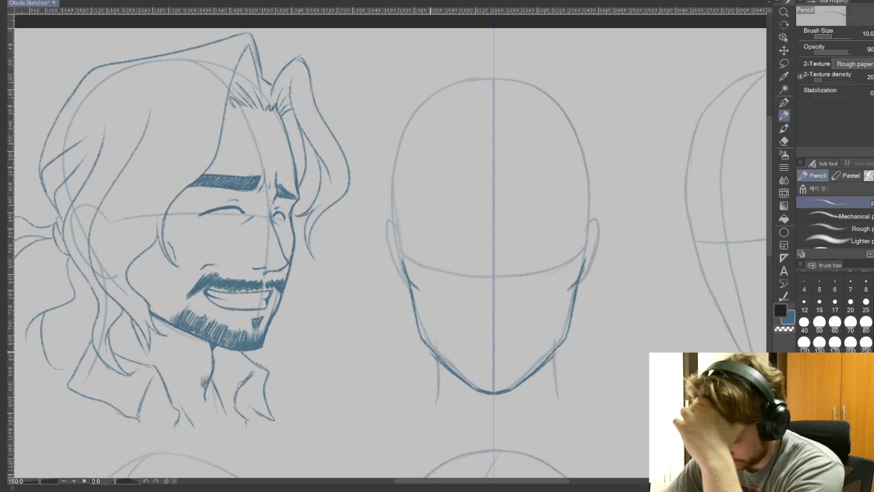
scroll(474, 289, "up", 1)
scroll(475, 290, "up", 1)
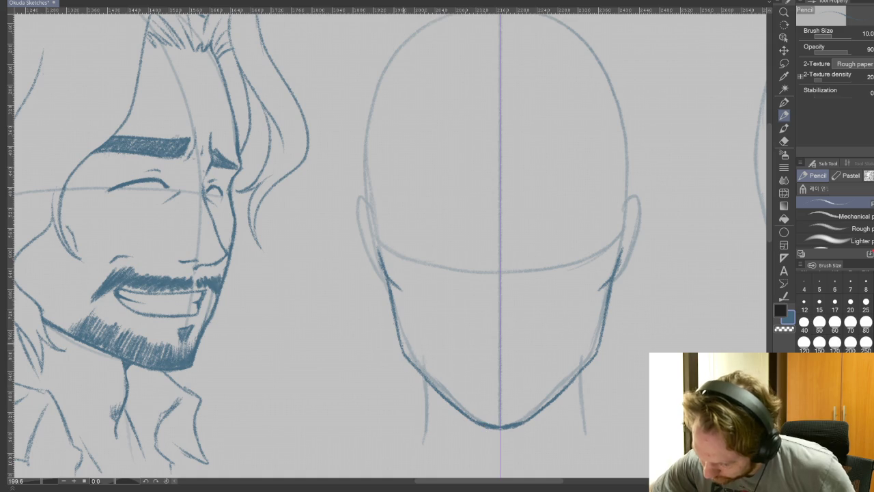
left_click_drag(428, 382, 471, 420)
left_click_drag(414, 365, 438, 391)
left_click_drag(407, 347, 415, 365)
mouse_move(396, 326)
left_mouse_down()
mouse_move(409, 359)
mouse_move(405, 345)
left_mouse_up()
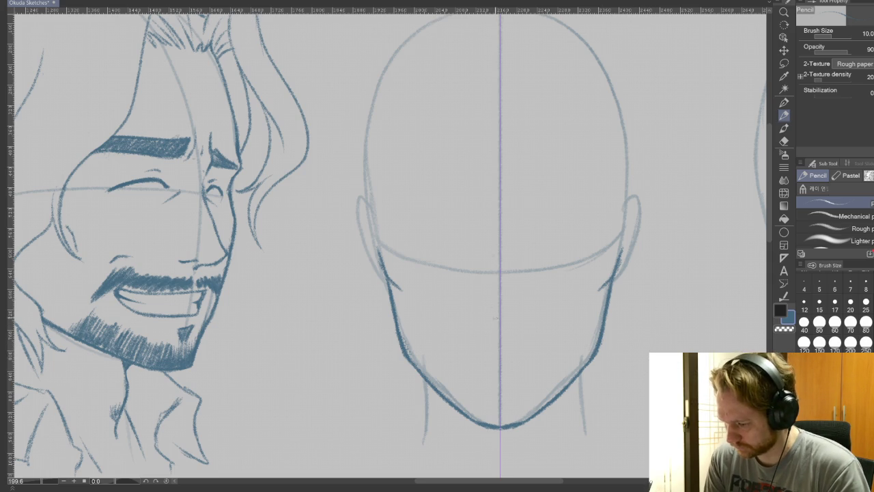
Step: Sketch a nose with nostrils, undo it, and tilt the canvas view to about -26°
mouse_move(493, 274)
left_mouse_down()
mouse_move(490, 305)
mouse_move(509, 310)
left_mouse_up()
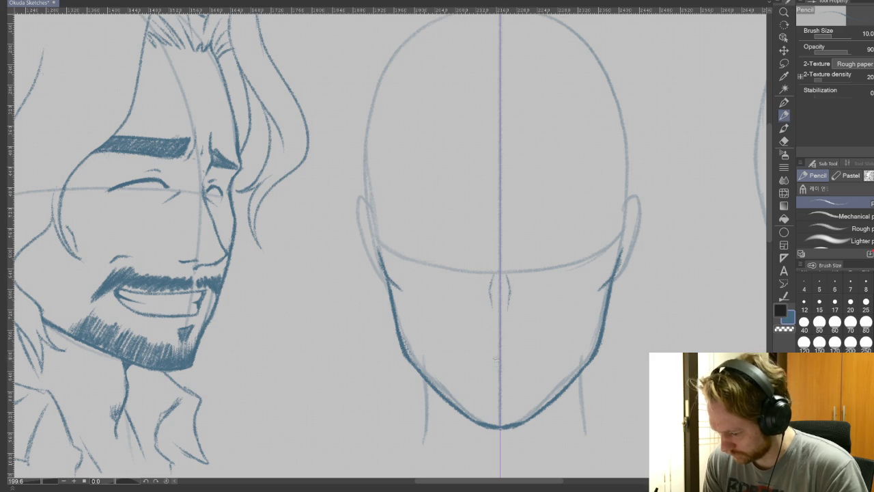
key("ctrl+z")
key("ctrl+z")
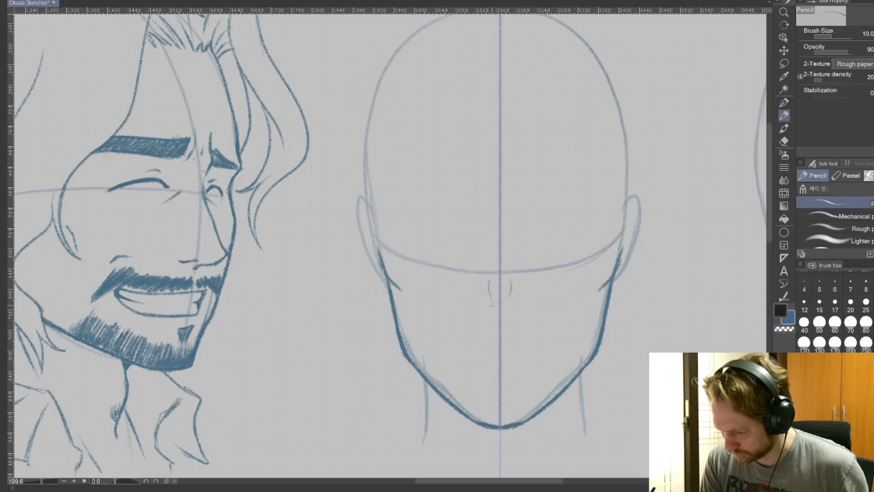
left_click_drag(509, 293, 506, 315)
left_click_drag(489, 292, 494, 317)
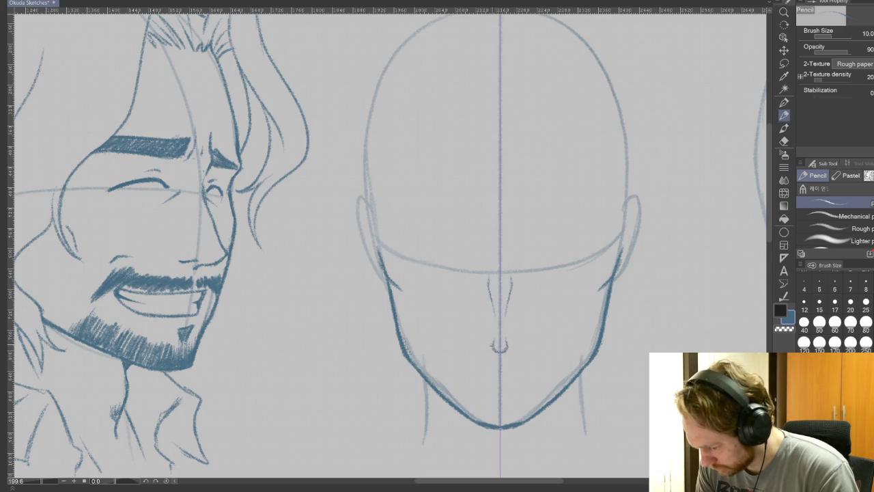
left_click_drag(480, 338, 506, 349)
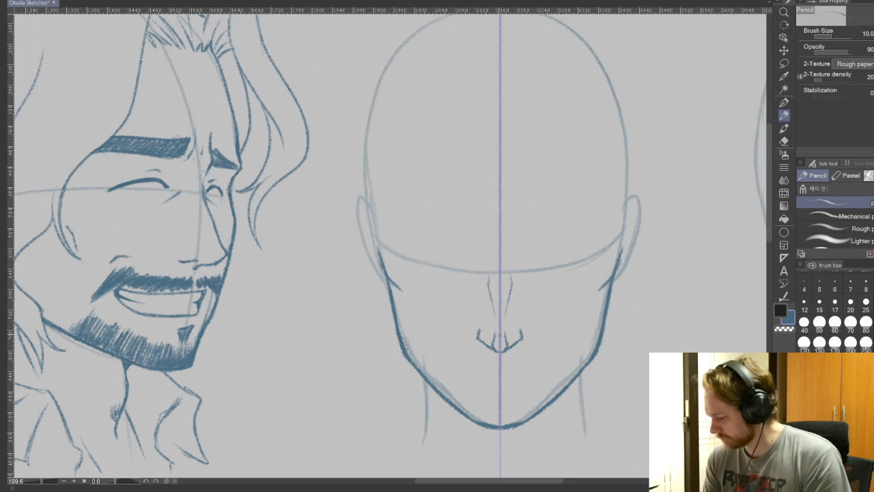
key("ctrl+z")
key("ctrl+z")
key("ctrl+z")
key("ctrl+z")
key("ctrl+z")
key("ctrl+z")
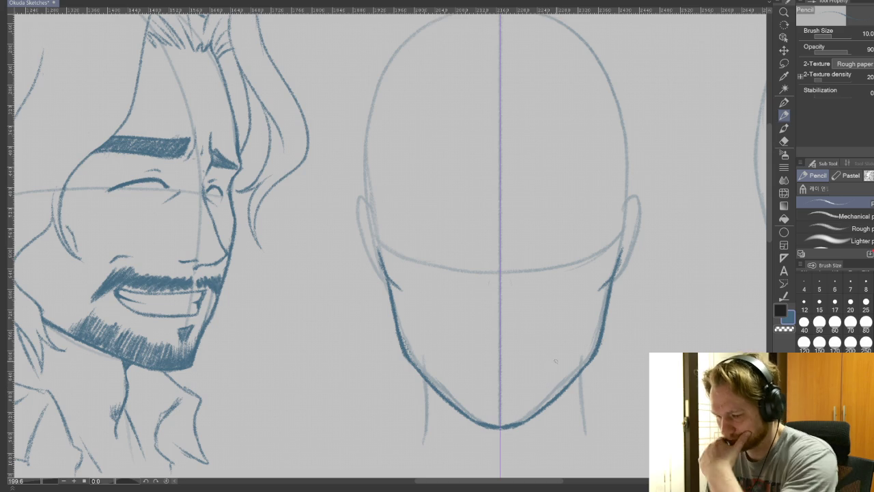
left_click_drag(580, 307, 633, 371)
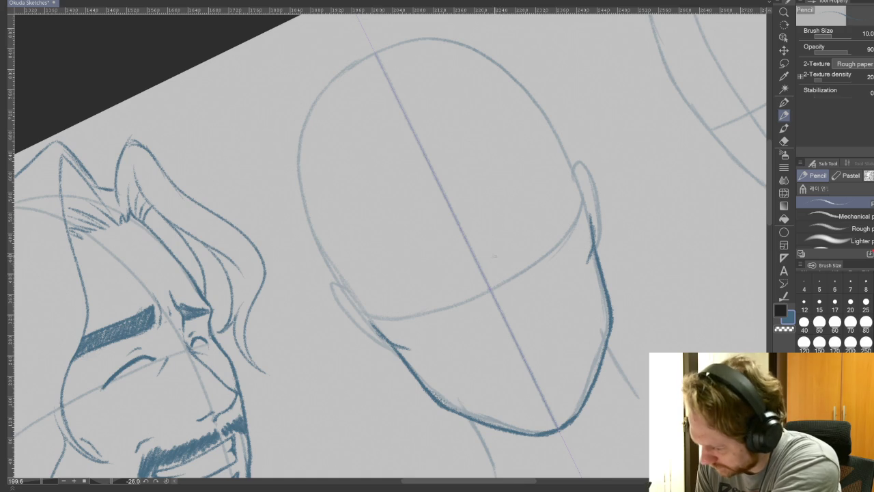
Step: Draw and hatch thick, angled mirrored eyebrows above both eyes
mouse_move(490, 261)
left_mouse_down()
mouse_move(497, 282)
mouse_move(447, 309)
mouse_move(415, 298)
left_mouse_up()
left_click_drag(498, 282, 567, 204)
left_click_drag(415, 298, 374, 295)
left_click_drag(535, 268, 499, 278)
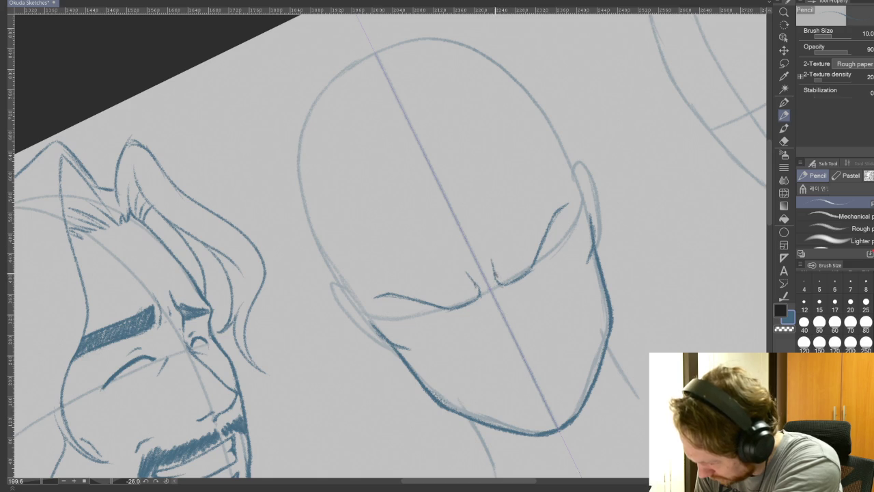
mouse_move(507, 270)
left_mouse_down()
mouse_move(536, 222)
mouse_move(570, 195)
left_mouse_up()
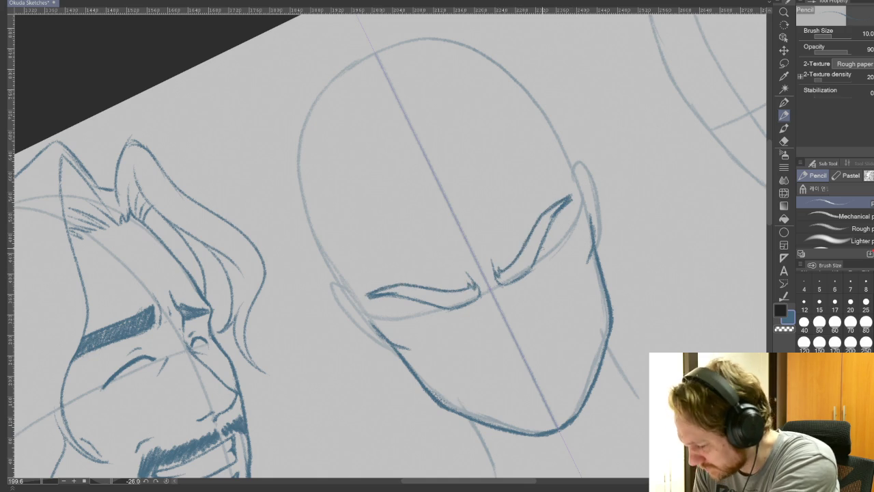
left_click_drag(503, 284, 533, 234)
mouse_move(530, 266)
left_mouse_down()
mouse_move(541, 219)
mouse_move(565, 199)
left_mouse_up()
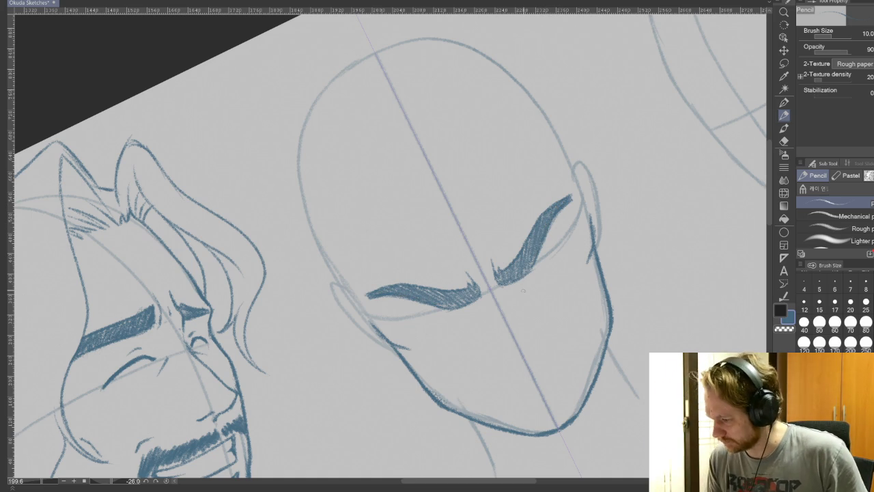
Step: Erase the tip and top of the left eyebrow
key("e")
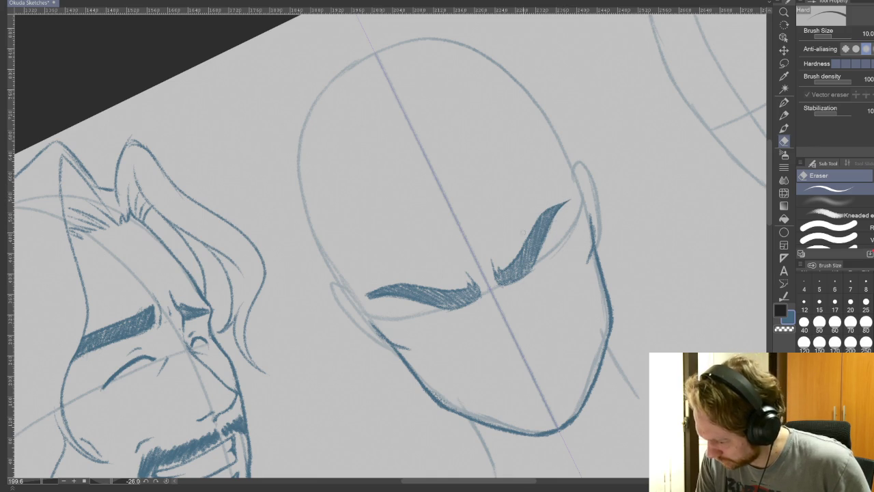
left_click_drag(365, 295, 400, 282)
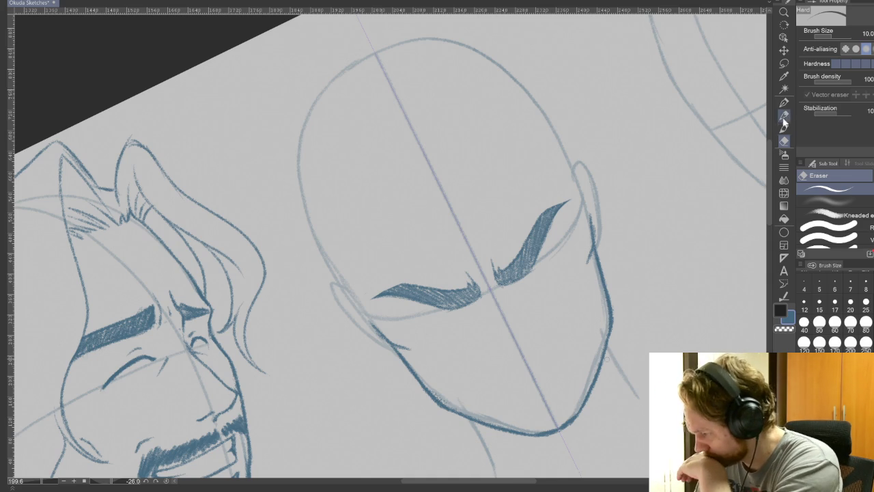
key("p")
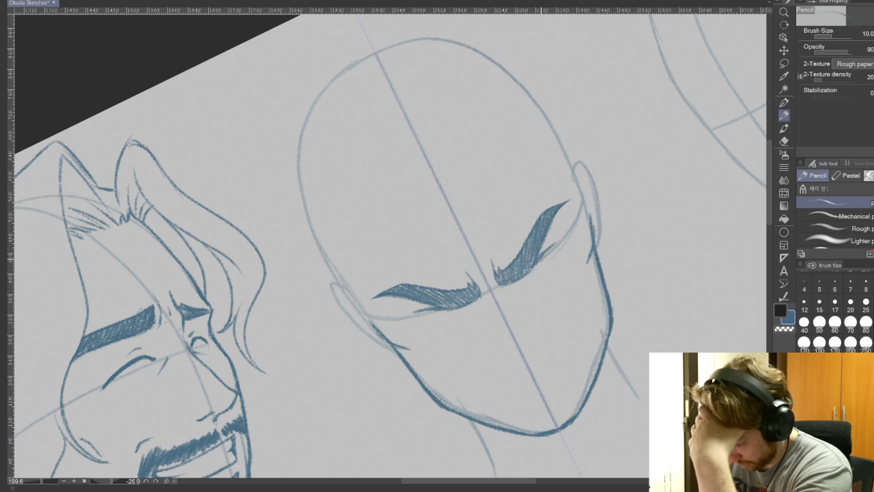
Step: Draw curved eyelid lines under both eyebrows, redrawing them once, plus a small tick
left_click_drag(568, 239, 572, 255)
left_click_drag(400, 324, 416, 332)
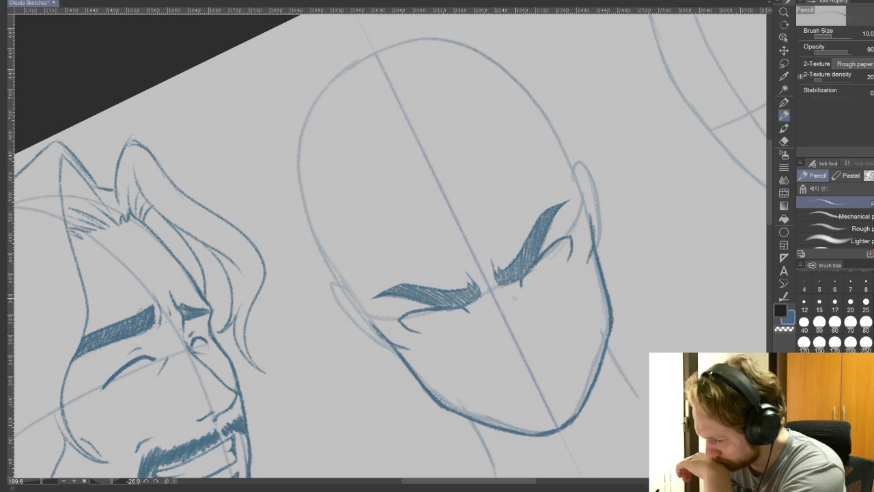
left_click_drag(480, 316, 455, 335)
left_click_drag(516, 298, 548, 292)
key("ctrl+z")
key("ctrl+z")
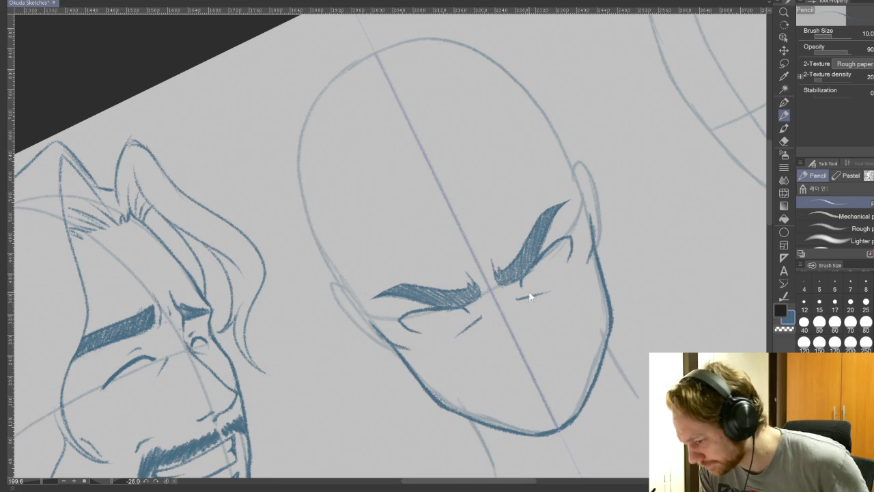
left_click_drag(516, 299, 548, 292)
left_click_drag(480, 317, 455, 334)
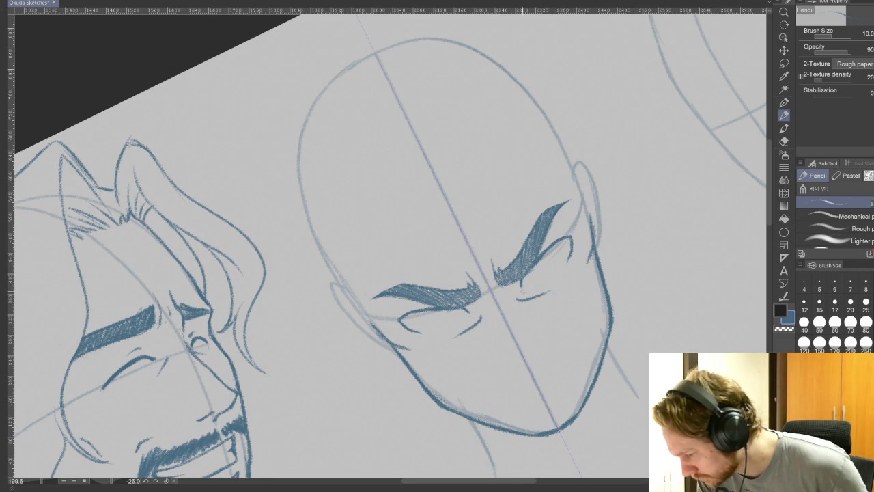
left_click_drag(521, 281, 525, 293)
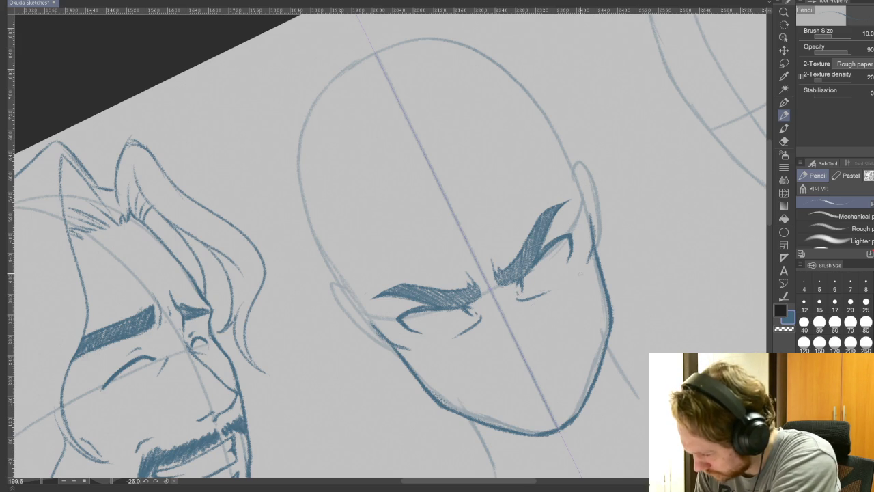
Step: Add a small stroke near the eyebrow tip and rotate the canvas back upright
left_click_drag(570, 253, 571, 267)
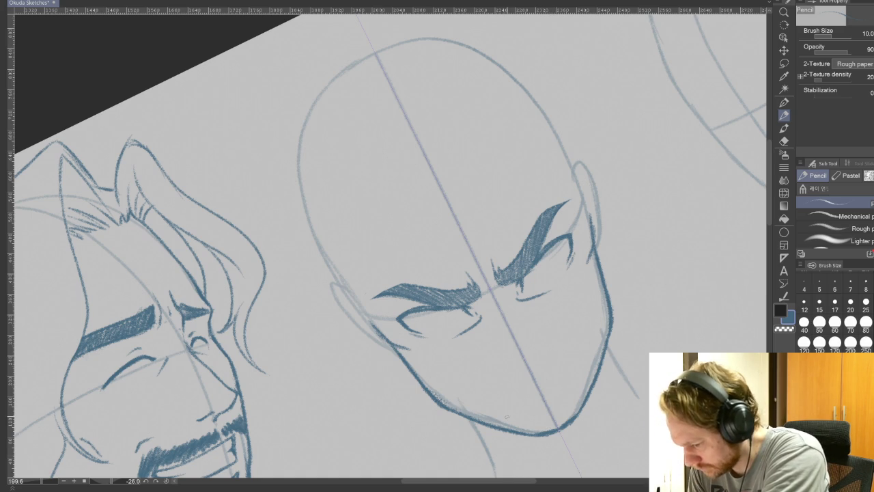
key("r")
left_click_drag(507, 416, 597, 429)
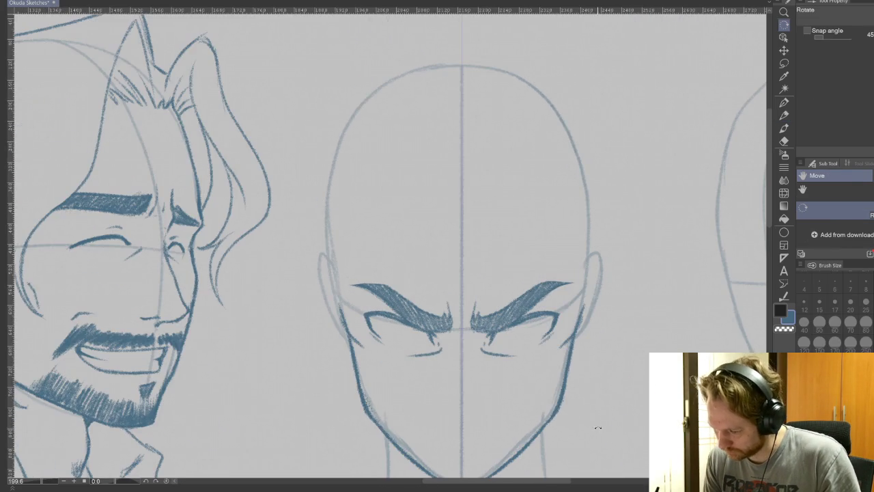
Step: Draw the mirrored mouth line across the lower face, reinforcing both ends
key("p")
scroll(594, 410, "up", 2)
scroll(580, 341, "up", 2)
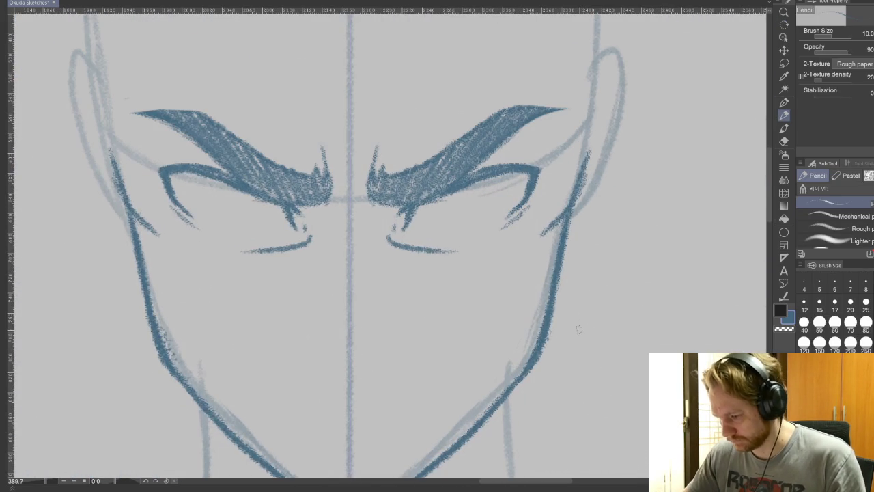
mouse_move(570, 434)
left_mouse_down()
mouse_move(600, 399)
mouse_move(624, 394)
left_mouse_up()
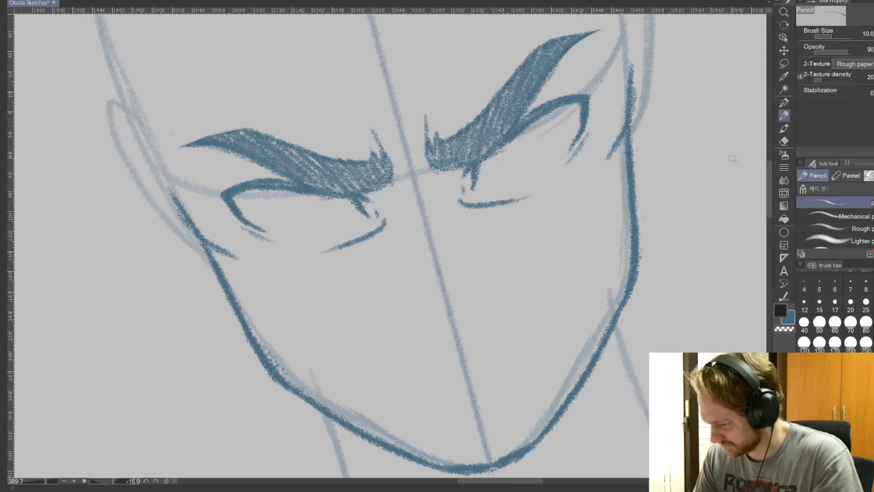
left_click_drag(424, 349, 444, 348)
mouse_move(477, 339)
left_mouse_down()
mouse_move(520, 314)
mouse_move(540, 314)
mouse_move(484, 335)
left_mouse_up()
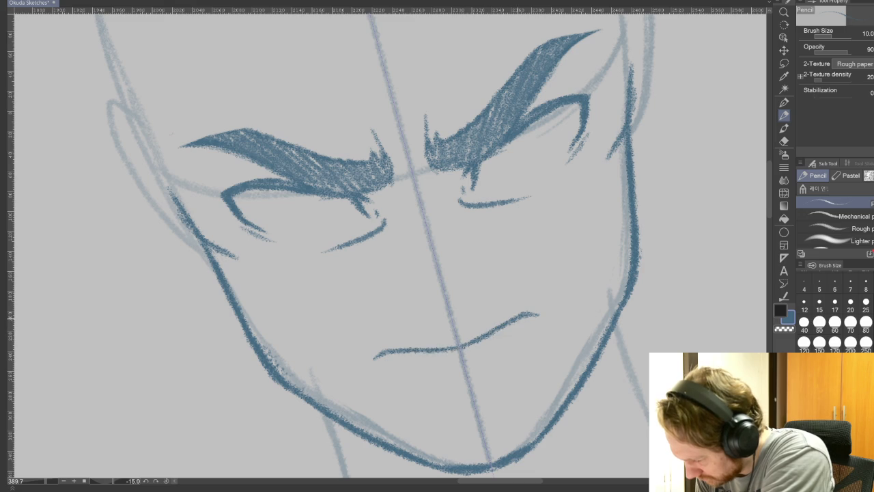
left_click_drag(509, 322, 532, 311)
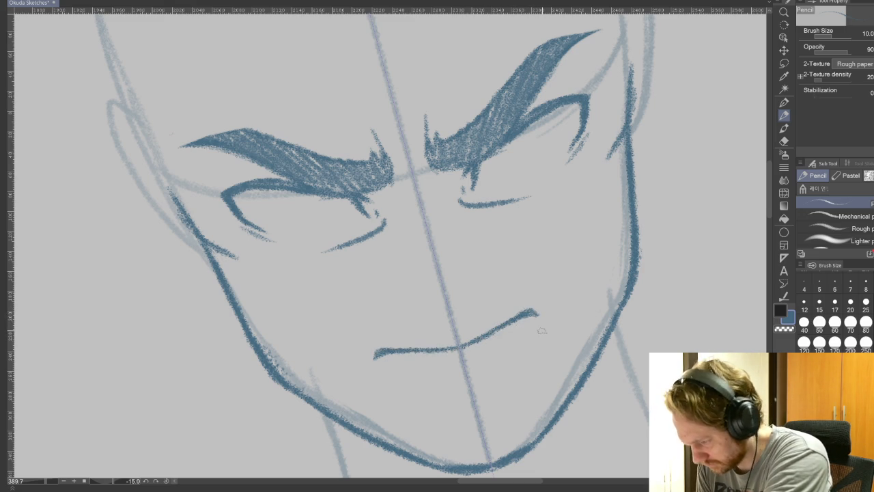
Step: Add lash strokes, round irises, a V-shaped nose and a stroke under the lower lip
left_click_drag(493, 157, 516, 174)
mouse_move(528, 131)
left_mouse_down()
mouse_move(526, 170)
mouse_move(511, 172)
mouse_move(530, 167)
mouse_move(502, 167)
left_mouse_up()
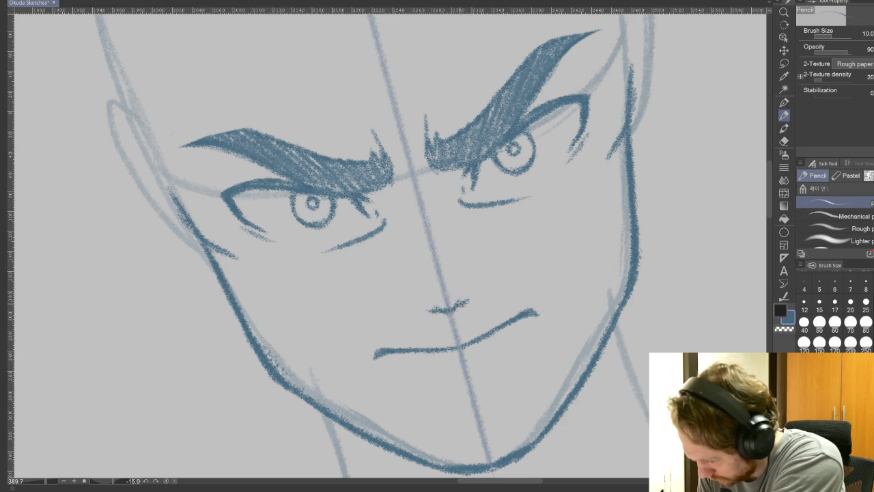
left_click_drag(409, 307, 497, 275)
left_click_drag(393, 292, 488, 269)
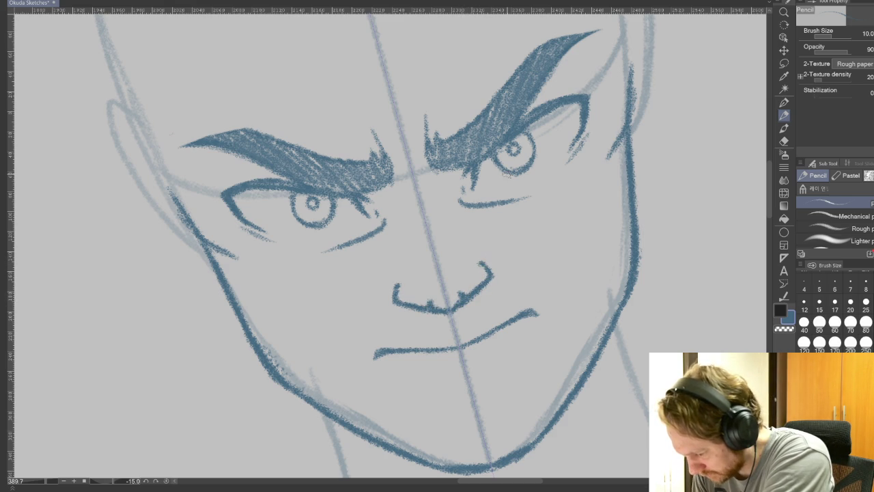
left_click_drag(441, 379, 490, 367)
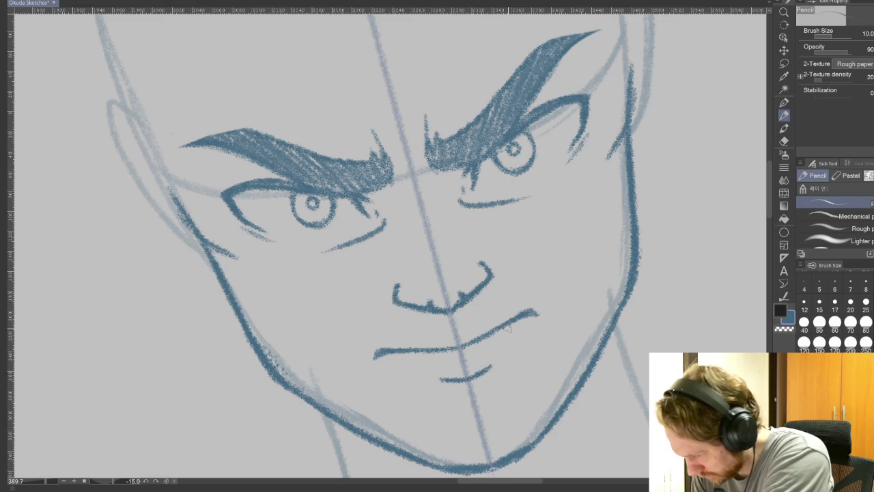
key("r")
left_click_drag(669, 348, 655, 273)
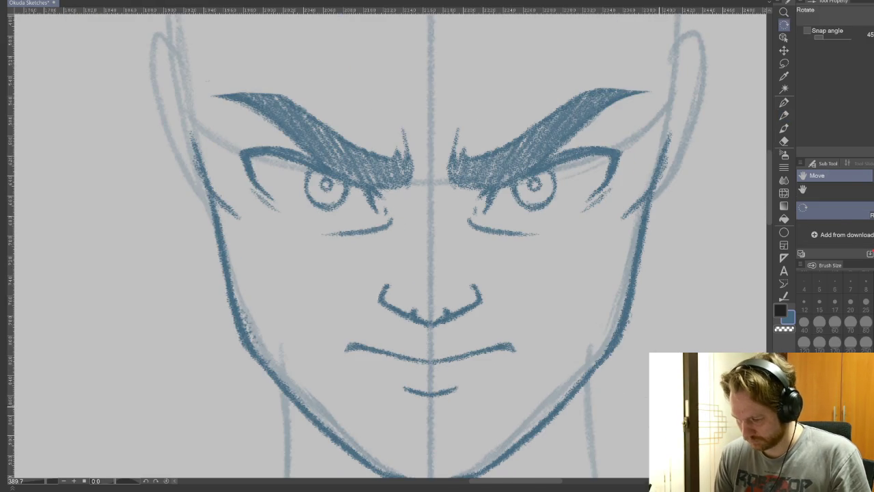
Step: Lasso the nose and mouth, nudge them slightly down with the arrow key, and deselect
key("p")
left_click_drag(656, 382, 656, 237)
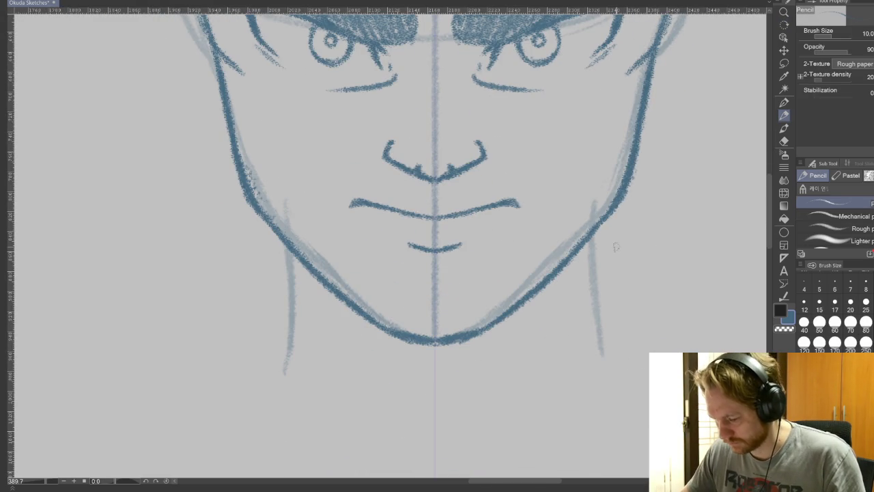
scroll(654, 237, "down", 3)
left_click_drag(529, 334, 555, 333)
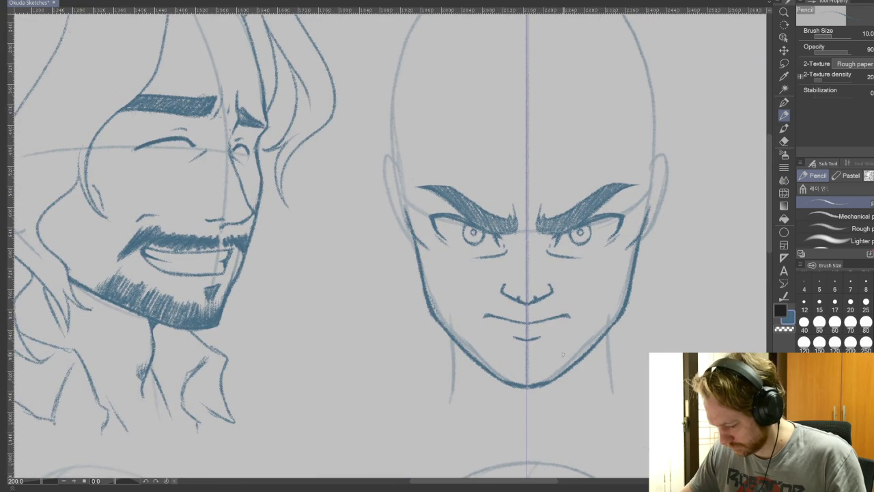
scroll(562, 354, "up", 1)
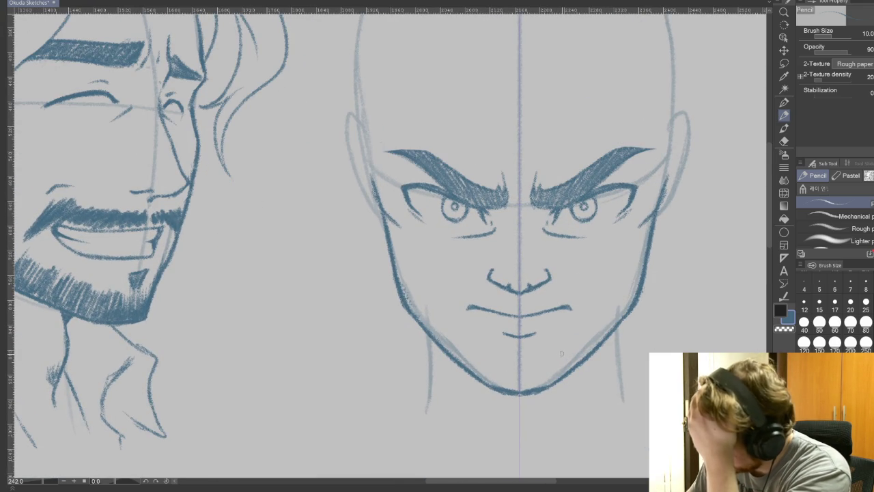
key("m")
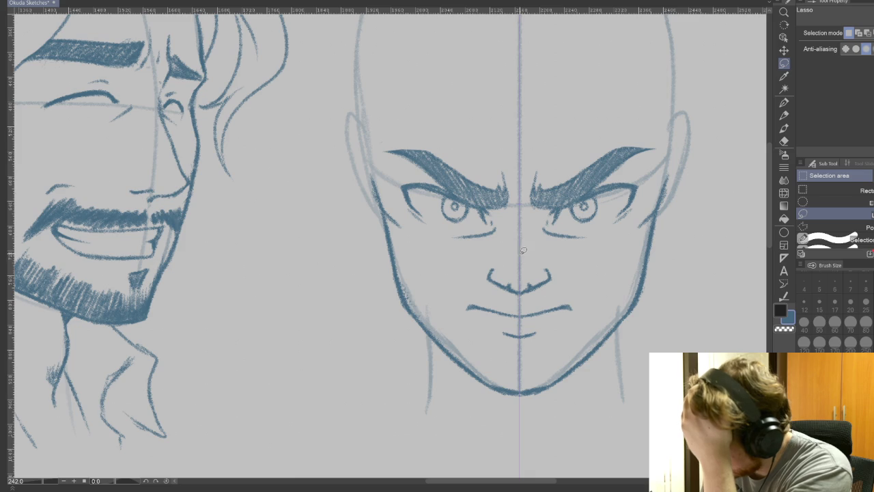
left_click_drag(588, 306, 527, 351)
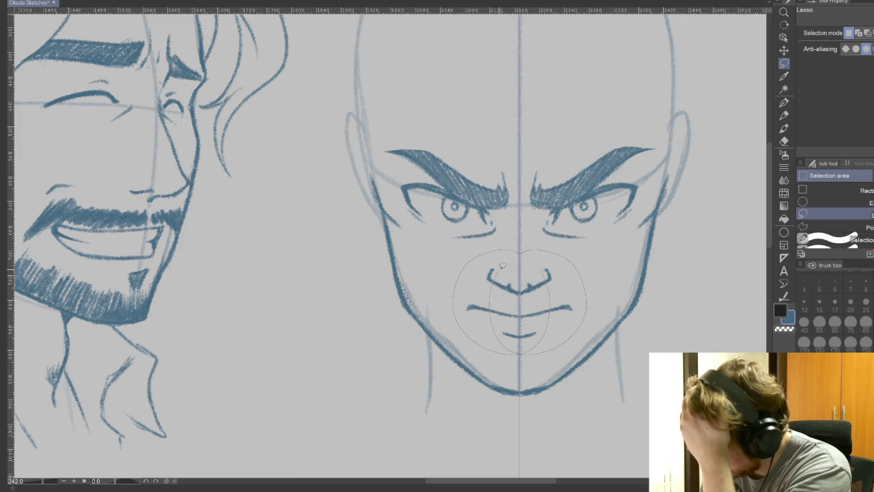
left_click_drag(500, 270, 543, 258)
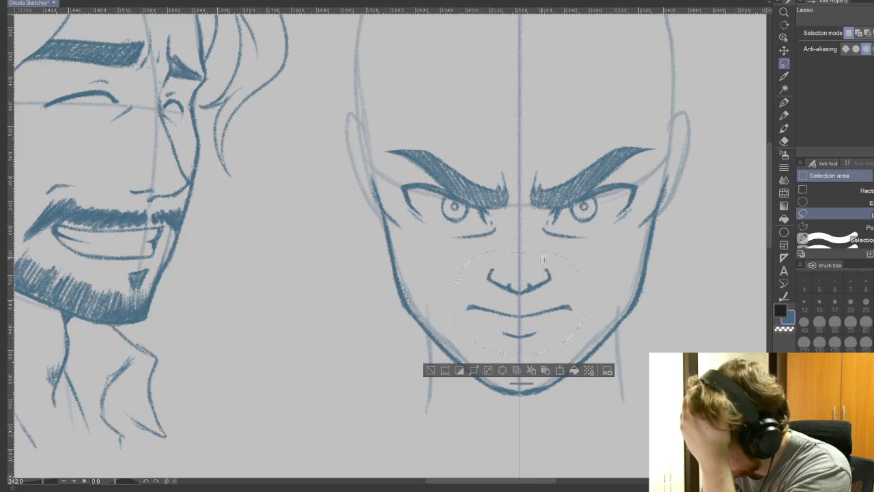
left_click(560, 371)
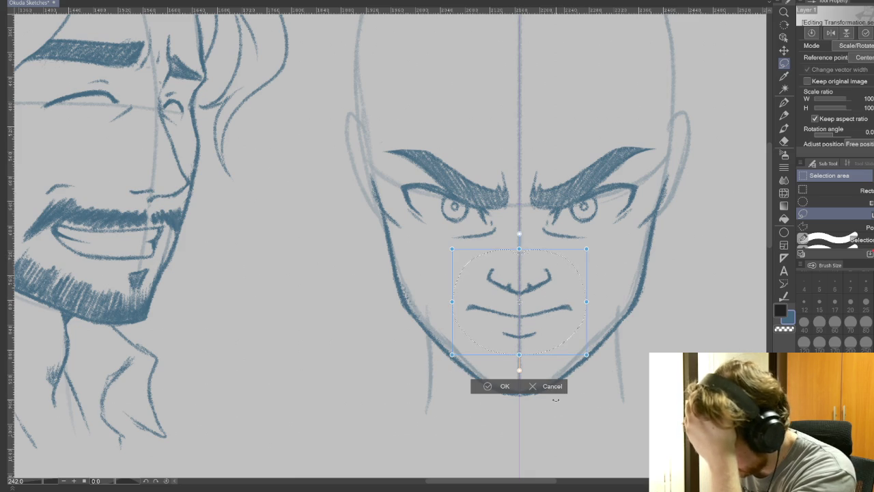
key("Down")
key("Down")
key("Down")
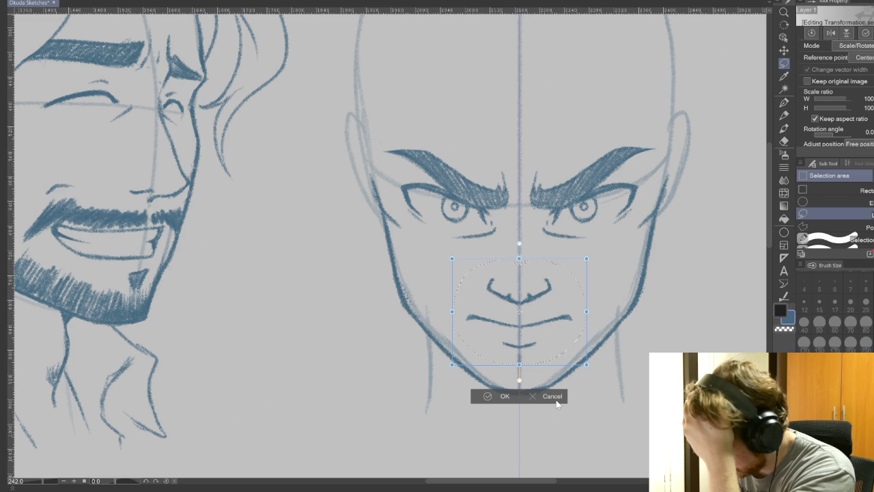
left_click(489, 396)
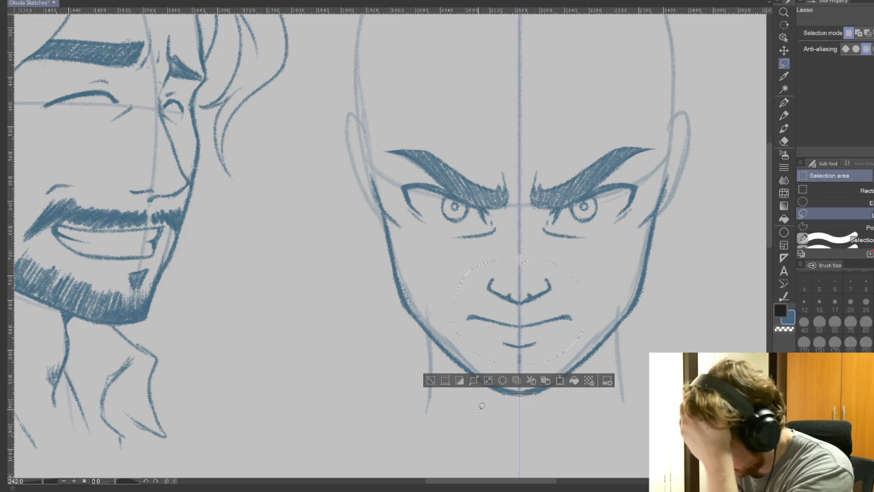
left_click(431, 379)
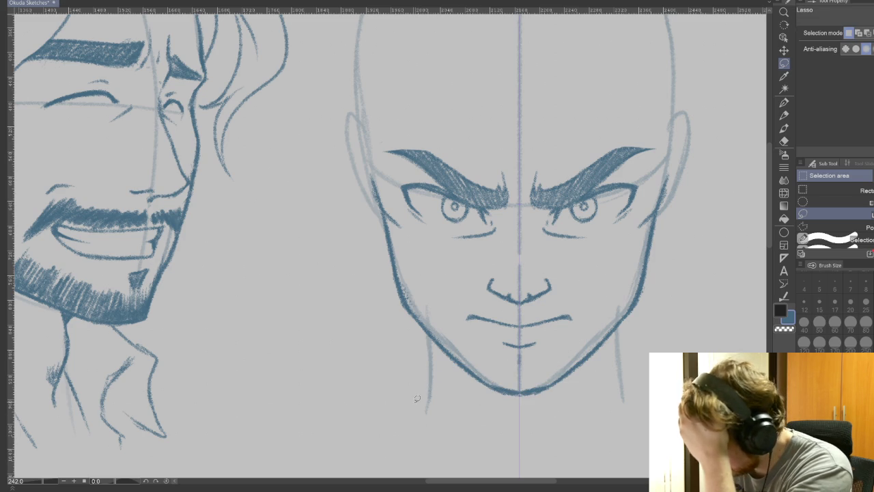
key("p")
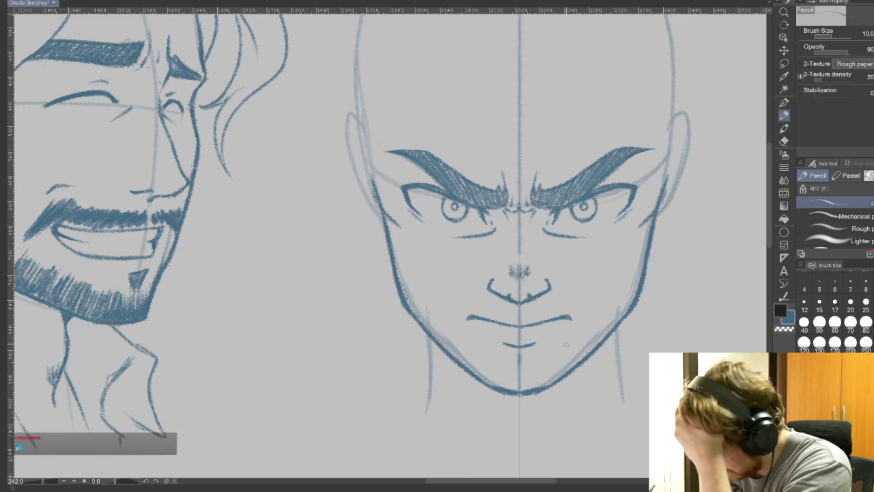
Step: Draw mirrored forehead creases and hatch a moustache above the mouth
left_click_drag(543, 154, 564, 127)
left_click_drag(476, 127, 494, 153)
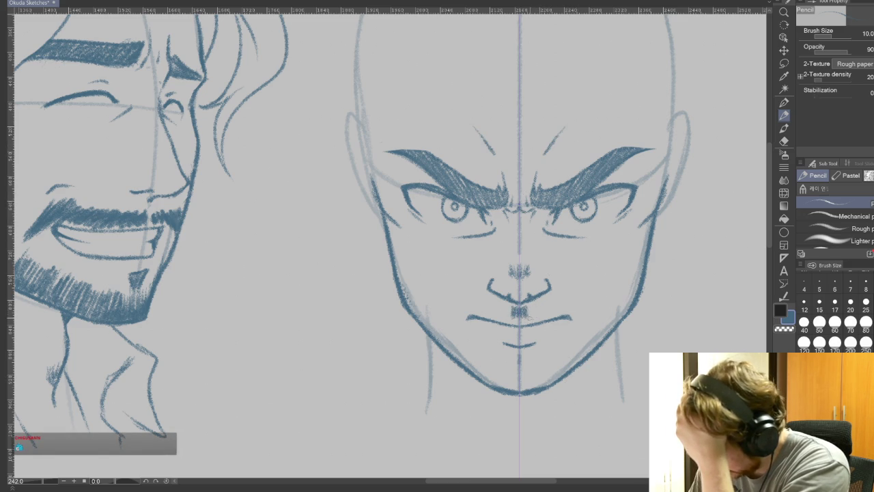
mouse_move(520, 318)
left_mouse_down()
mouse_move(533, 304)
mouse_move(589, 291)
left_mouse_up()
left_click_drag(580, 312, 592, 288)
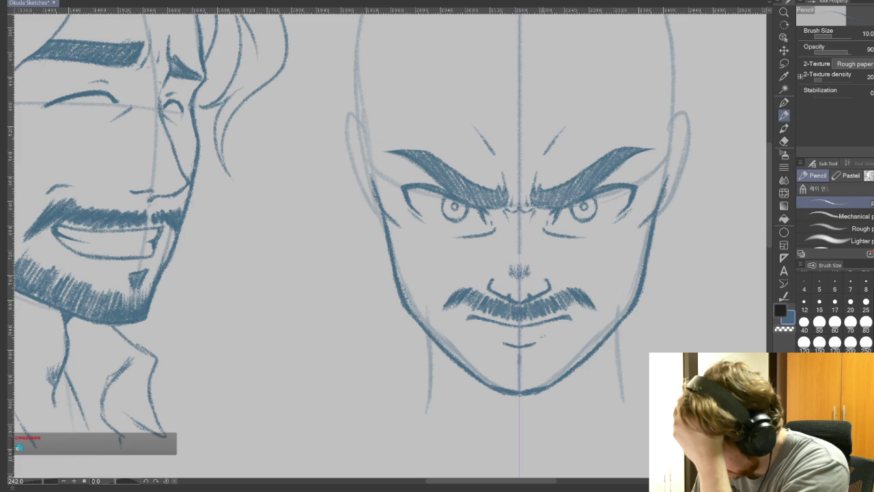
Step: Hatch a V-shaped chin tuft under the lower lip
mouse_move(534, 345)
left_mouse_down()
mouse_move(520, 367)
mouse_move(546, 389)
left_mouse_up()
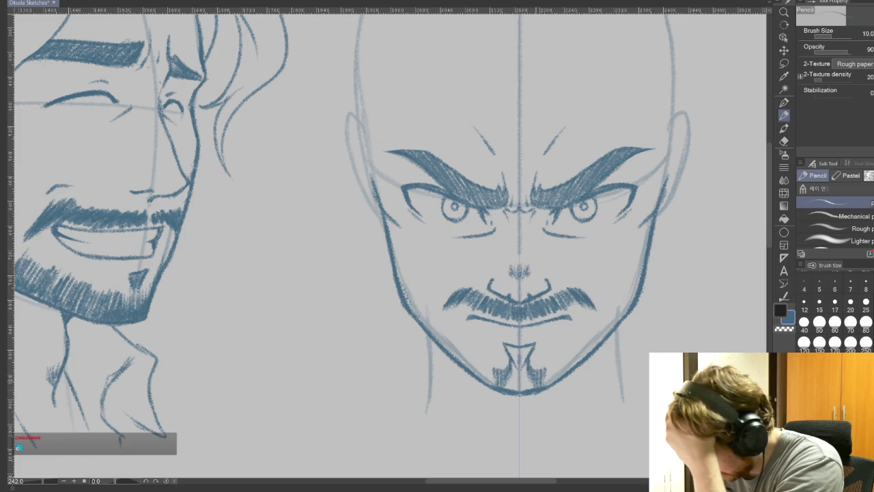
left_click_drag(523, 346, 524, 388)
left_click_drag(529, 345, 529, 355)
left_click_drag(524, 360, 525, 393)
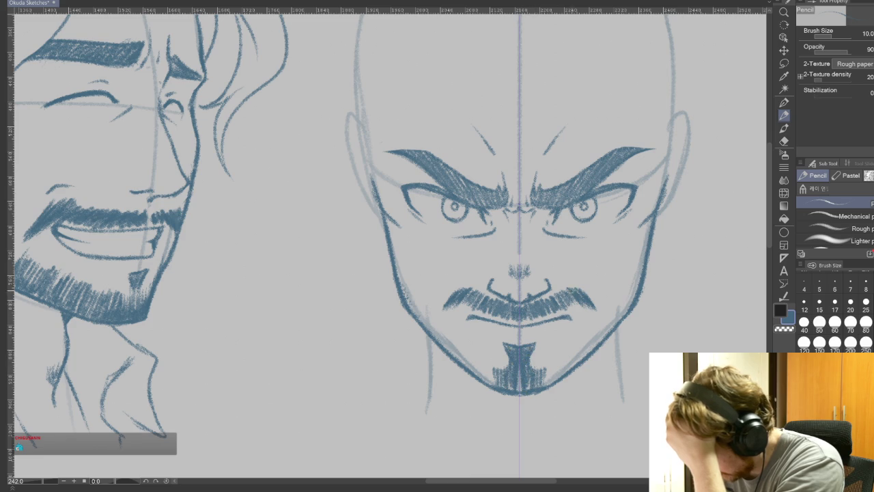
left_click_drag(549, 357, 549, 385)
left_click_drag(552, 362, 554, 379)
mouse_move(557, 354)
left_mouse_down()
mouse_move(557, 378)
mouse_move(567, 372)
left_mouse_up()
Step: Extend the beard hatching outward across the chin and up along the jawline
mouse_move(568, 344)
left_mouse_down()
mouse_move(568, 367)
mouse_move(576, 365)
left_mouse_up()
left_click_drag(578, 337, 580, 355)
left_click_drag(585, 335, 585, 354)
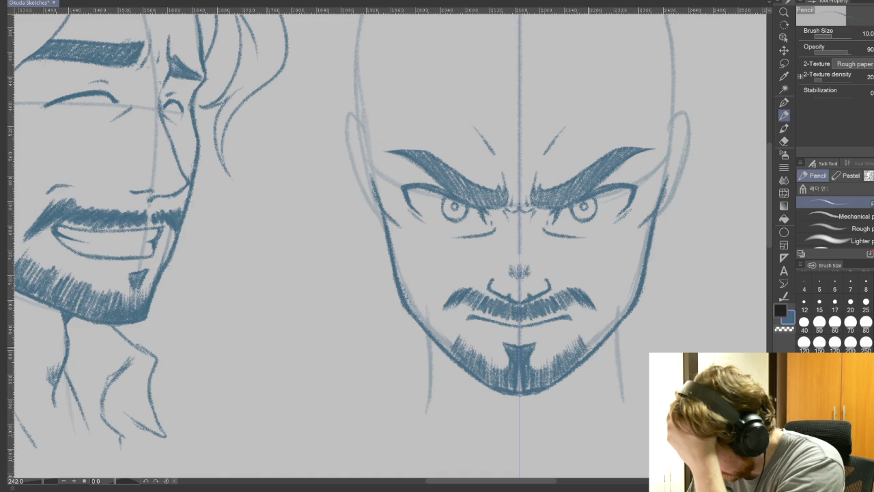
left_click_drag(595, 323, 591, 340)
mouse_move(604, 318)
left_mouse_down()
mouse_move(590, 333)
mouse_move(600, 331)
left_mouse_up()
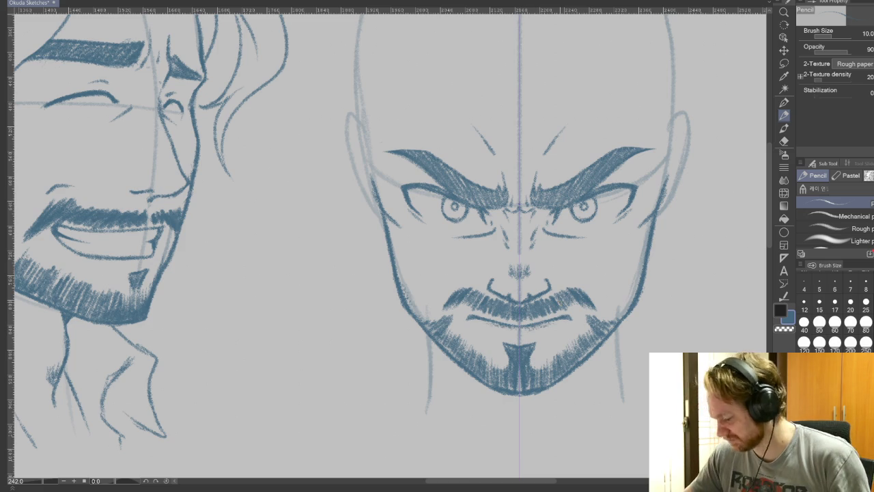
Step: Try a closed lower lip with brush size 5 on a tilted view, then undo it
scroll(553, 293, "up", 2)
scroll(553, 294, "up", 2)
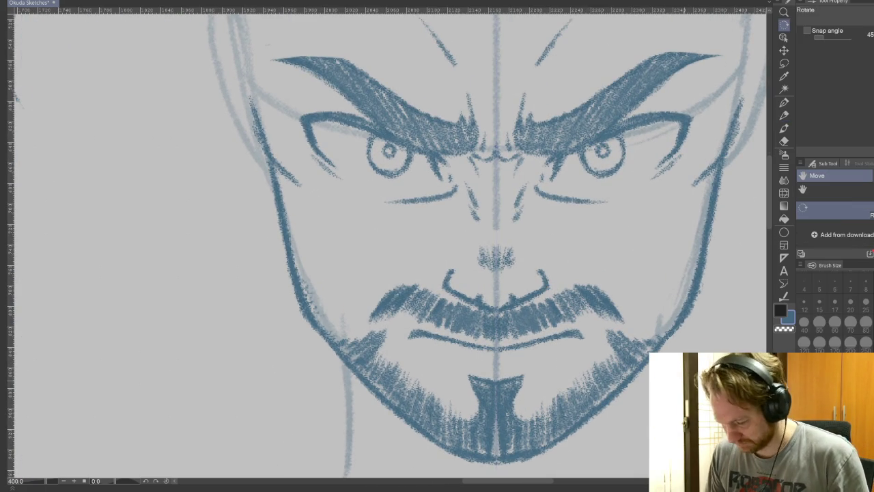
left_click_drag(546, 307, 518, 205)
key("bracketleft")
key("bracketleft")
key("bracketleft")
key("bracketleft")
left_click_drag(532, 304, 601, 267)
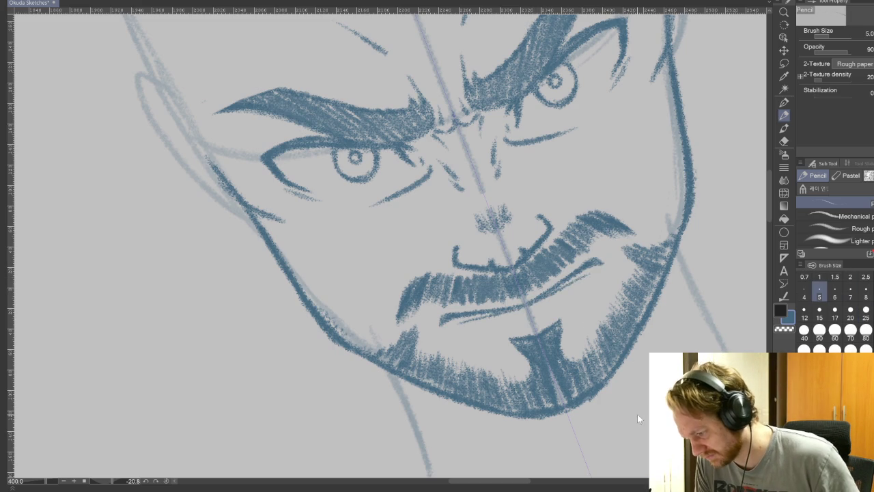
left_click_drag(508, 320, 549, 305)
left_click_drag(587, 280, 462, 326)
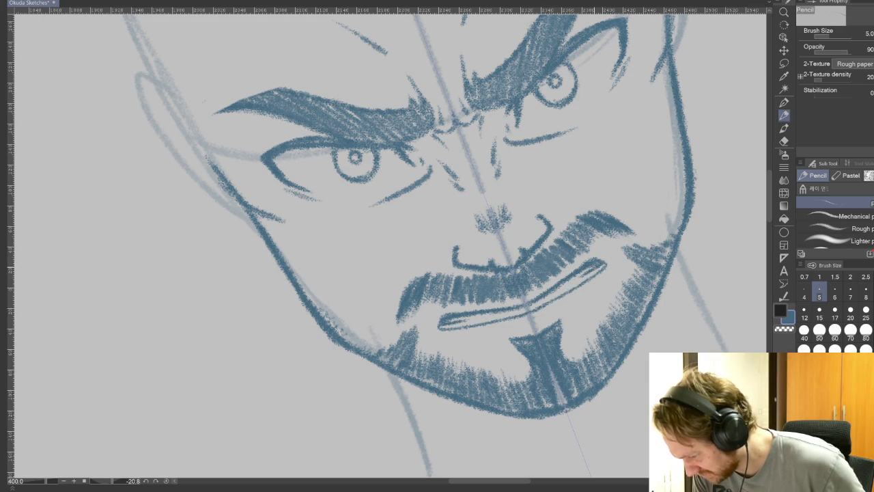
key("ctrl+z")
key("ctrl+z")
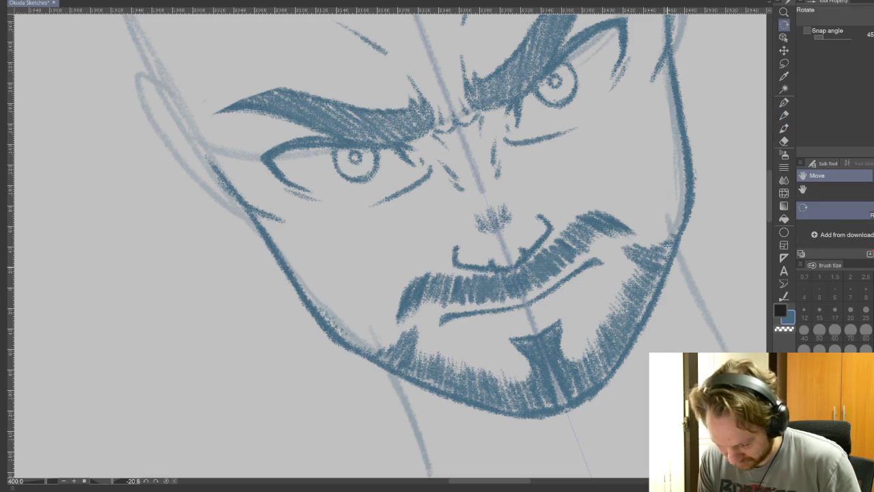
Step: Restore brush size 10, undo the faint stroke above the goatee, and reset rotation to 0
left_click_drag(601, 355, 604, 362)
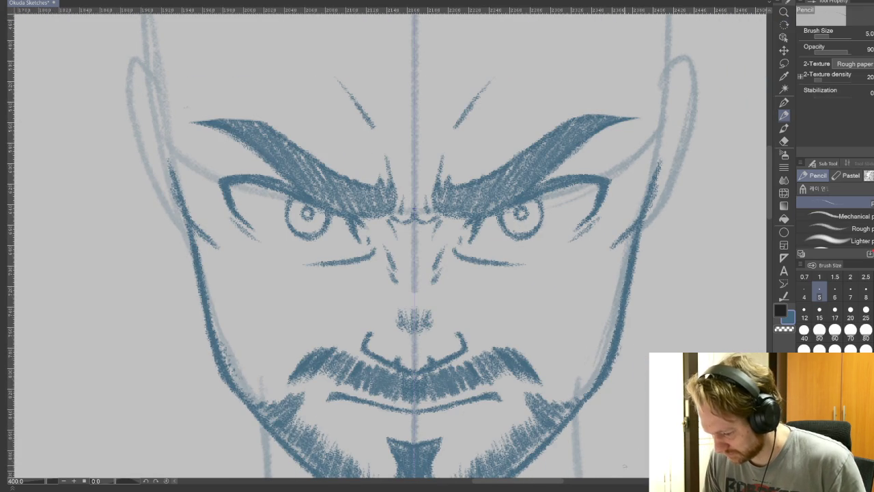
key("bracketright")
left_click_drag(437, 245, 382, 204)
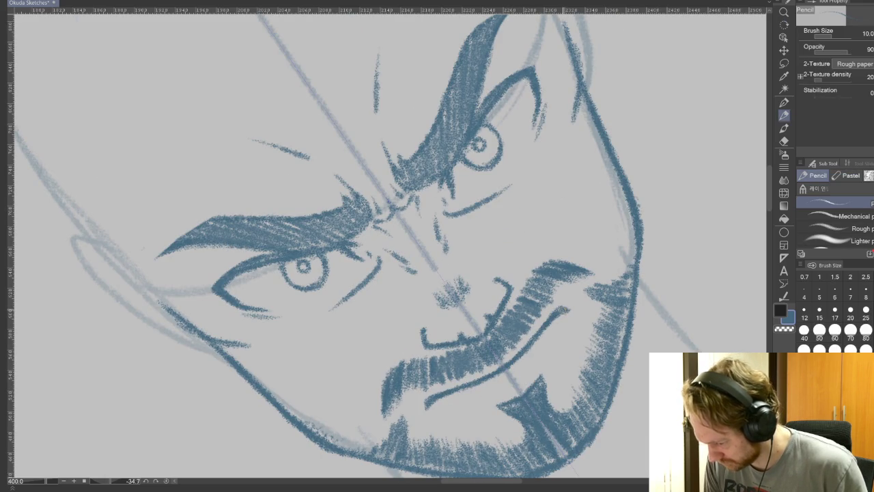
left_click_drag(585, 318, 660, 300)
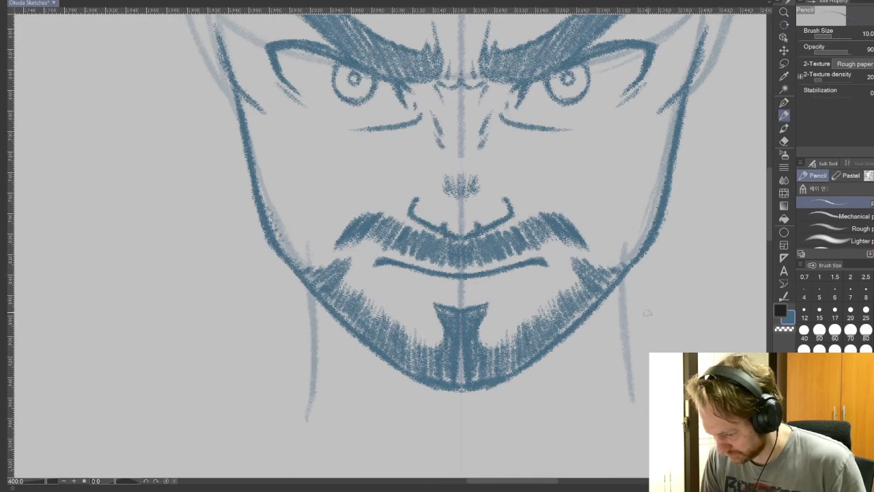
key("ctrl+z")
left_click_drag(462, 305, 347, 330)
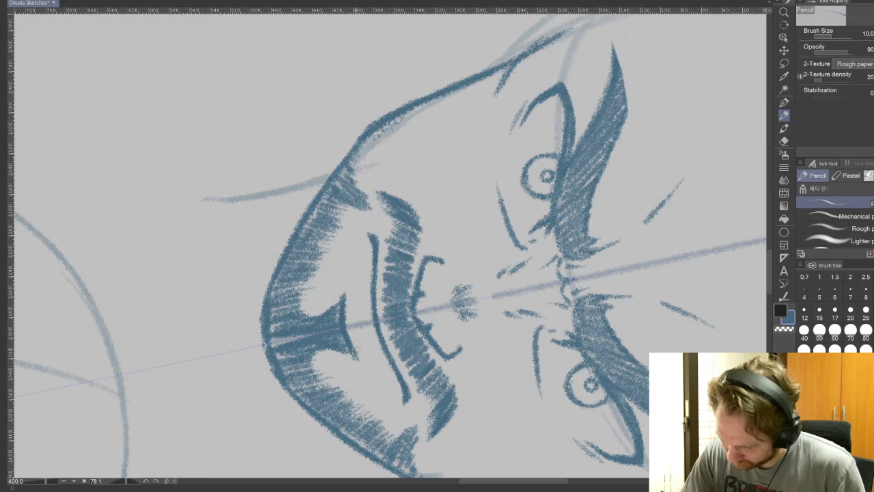
key("r")
key("ctrl+@")
key("p")
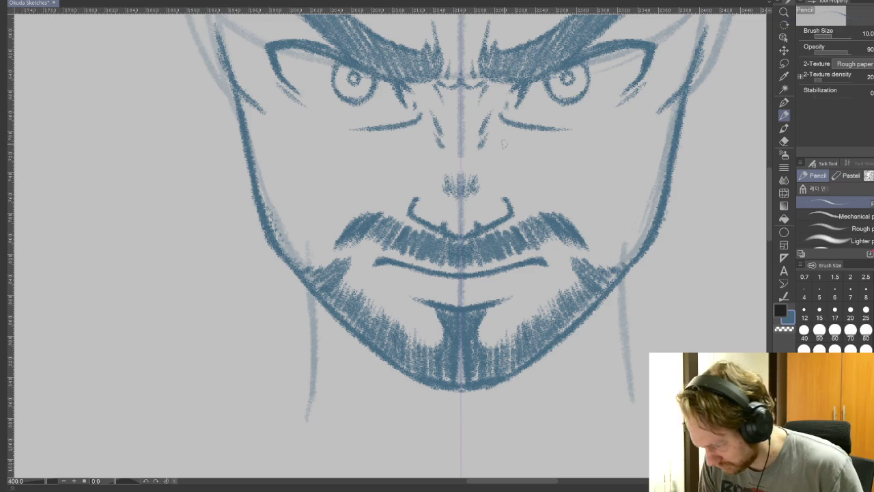
scroll(617, 130, "down", 3)
Step: Draw mirrored neck lines down from the jaw, redoing them darker
scroll(616, 130, "down", 3)
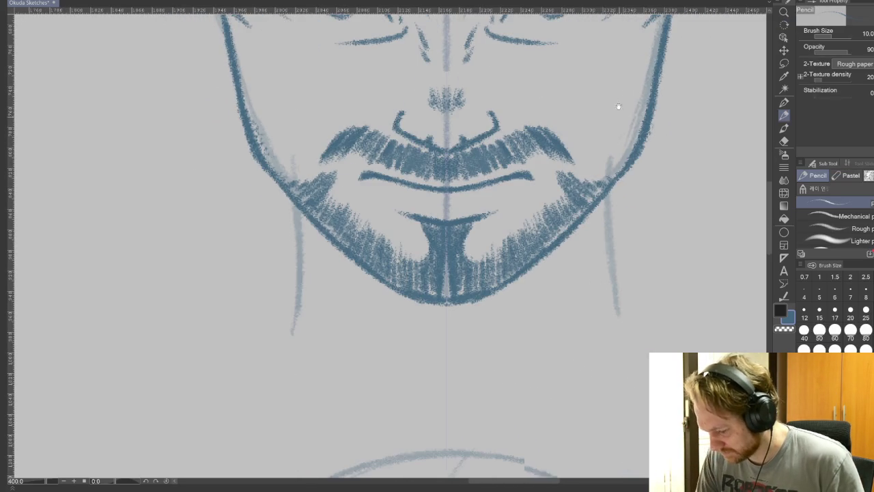
left_click_drag(610, 179, 612, 297)
left_click_drag(609, 251, 618, 311)
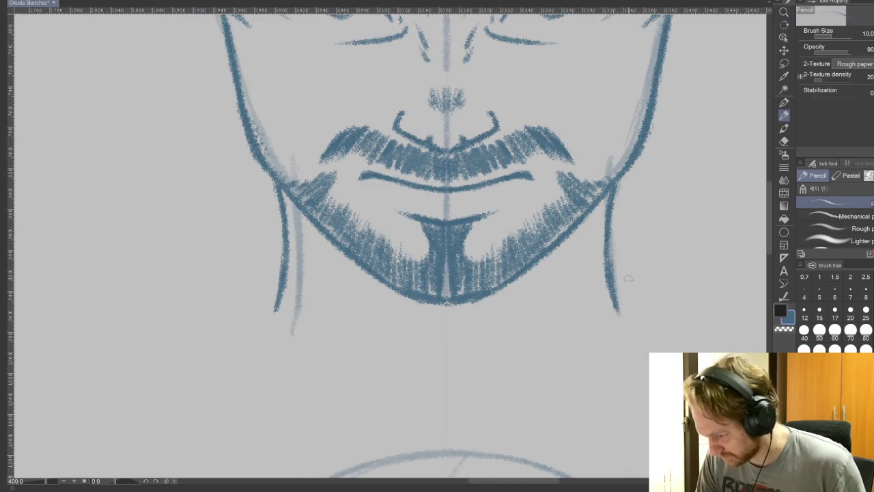
key("ctrl+z")
key("ctrl+z")
key("ctrl+z")
key("ctrl+z")
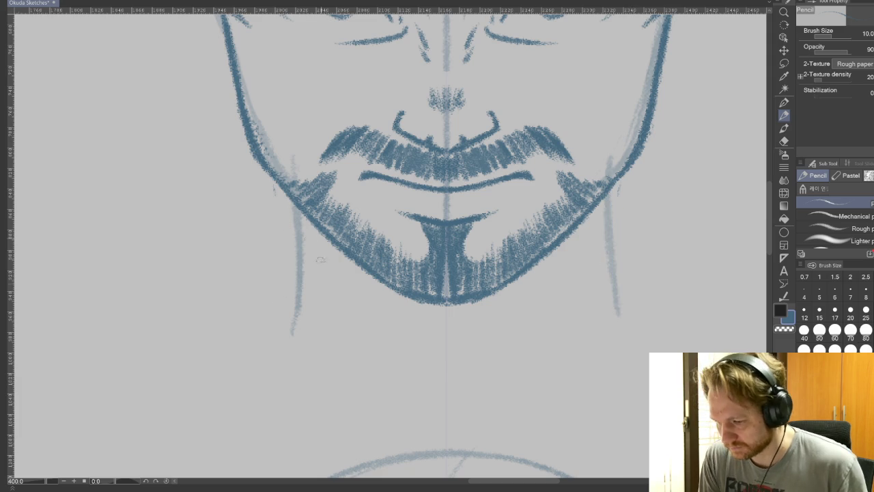
mouse_move(619, 183)
left_mouse_down()
mouse_move(595, 234)
mouse_move(602, 328)
left_mouse_up()
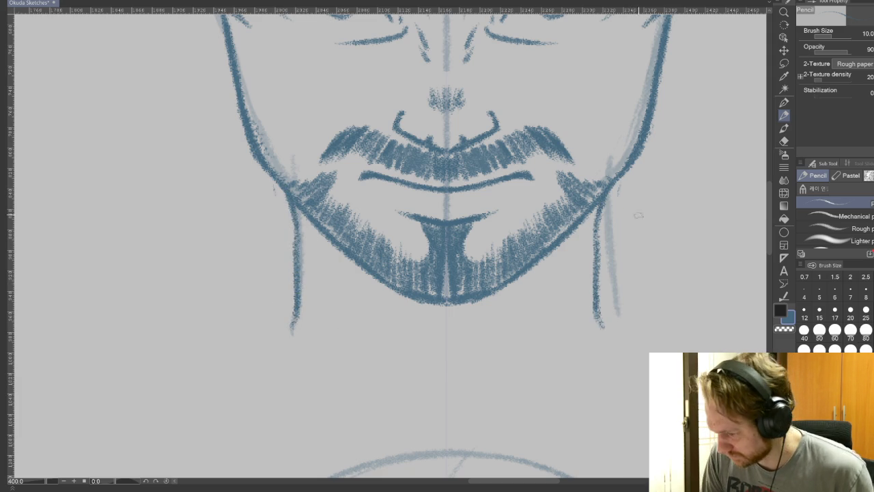
Step: Add mirrored shoulder lines and a pointed shirt collar, discarding the inner collar edge
mouse_move(618, 181)
left_mouse_down()
mouse_move(668, 209)
mouse_move(678, 327)
left_mouse_up()
left_click_drag(666, 266, 678, 332)
mouse_move(643, 208)
left_mouse_down()
mouse_move(573, 318)
mouse_move(567, 373)
left_mouse_up()
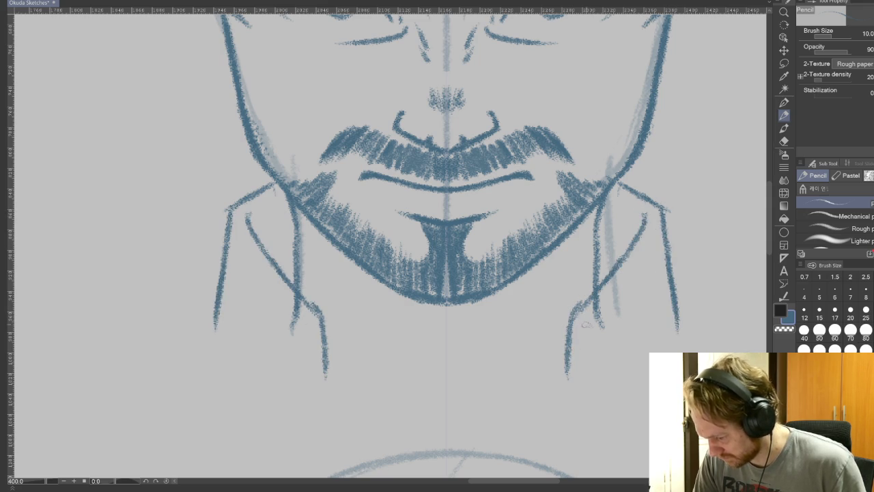
mouse_move(587, 321)
left_mouse_down()
mouse_move(645, 410)
mouse_move(689, 334)
mouse_move(660, 208)
left_mouse_up()
left_click_drag(666, 249, 685, 300)
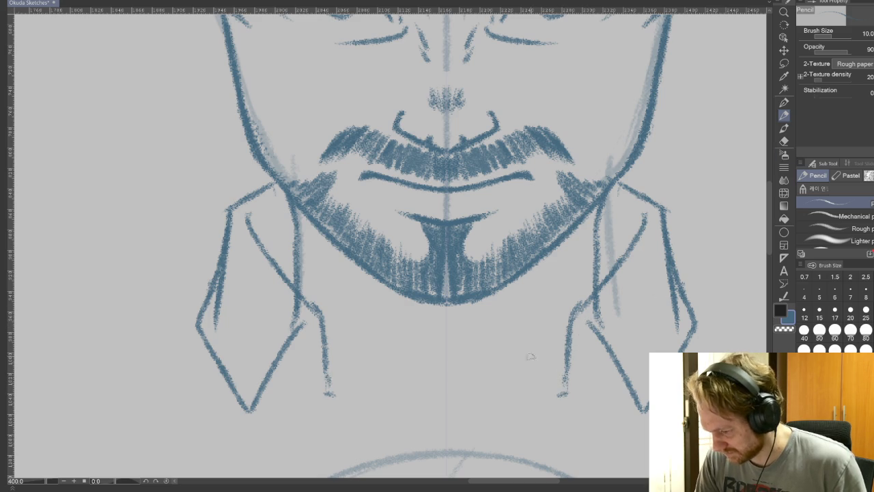
left_click_drag(583, 229, 531, 351)
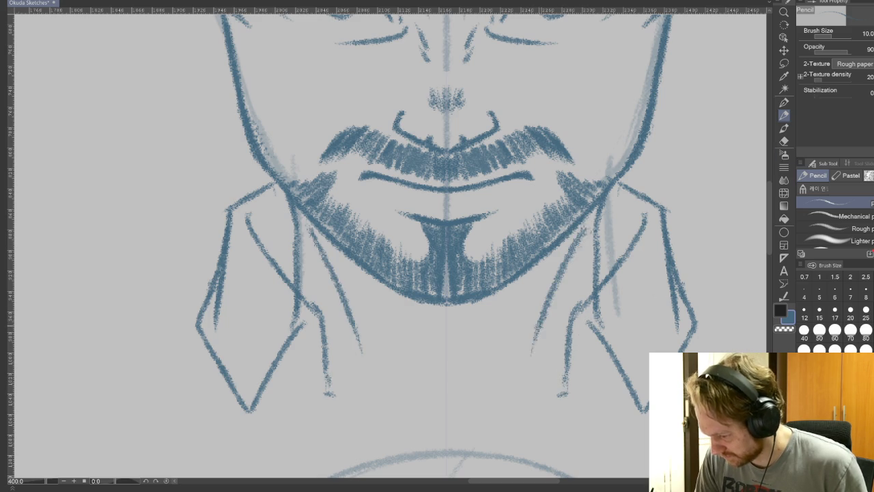
key("ctrl+z")
left_click_drag(585, 222, 524, 360)
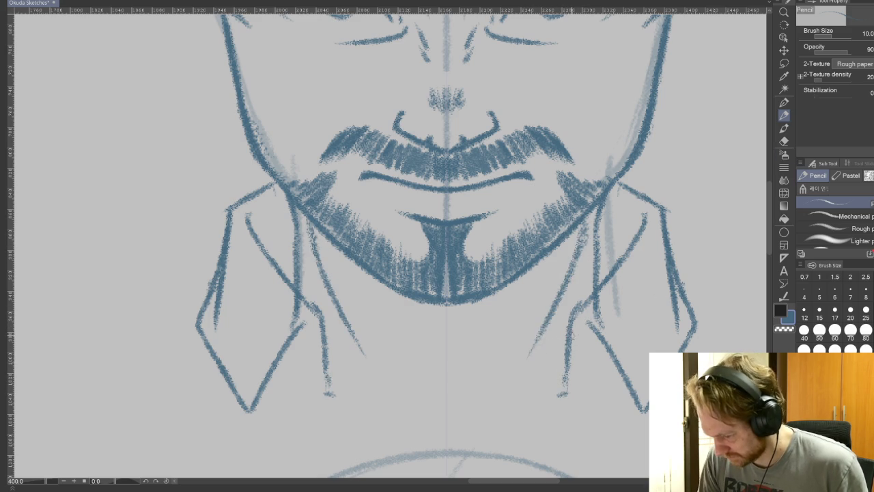
key("ctrl+z")
left_click_drag(571, 409, 571, 286)
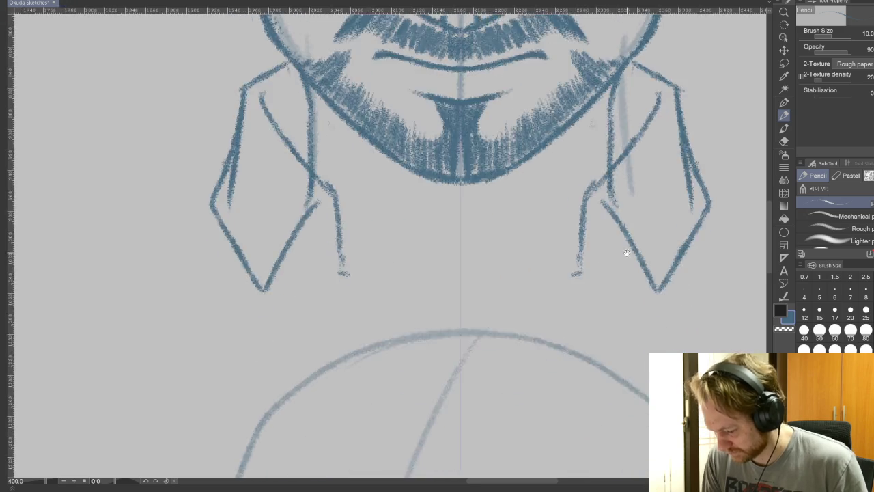
left_click_drag(599, 258, 582, 401)
scroll(582, 401, "down", 2)
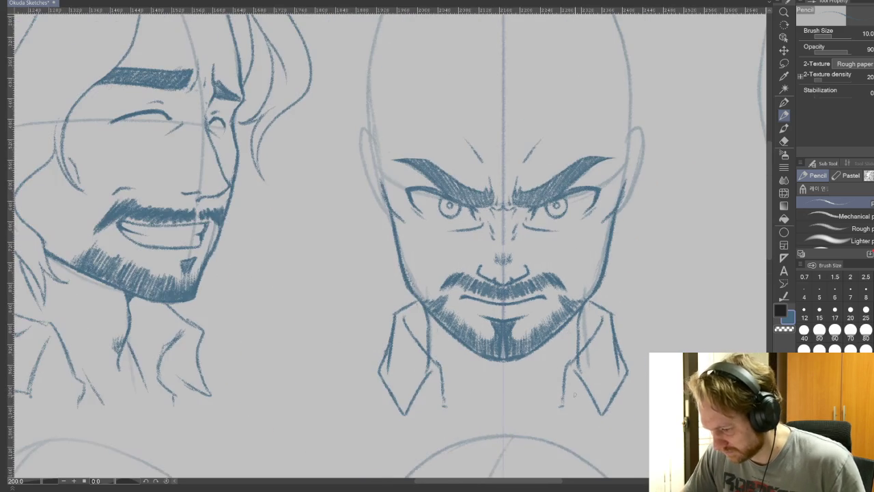
Step: Darken both mirrored ear outlines and add inner ear lines
scroll(544, 291, "up", 1)
scroll(544, 291, "up", 1)
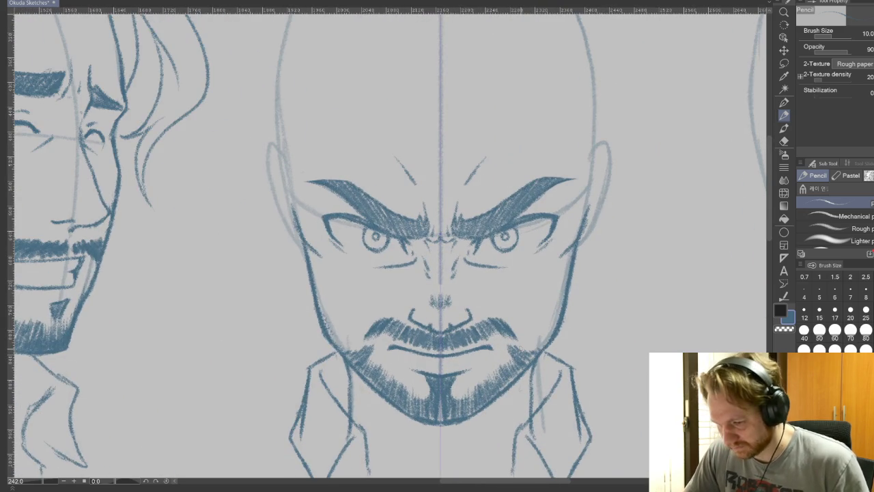
mouse_move(592, 154)
left_mouse_down()
mouse_move(604, 143)
mouse_move(614, 195)
mouse_move(580, 254)
left_mouse_up()
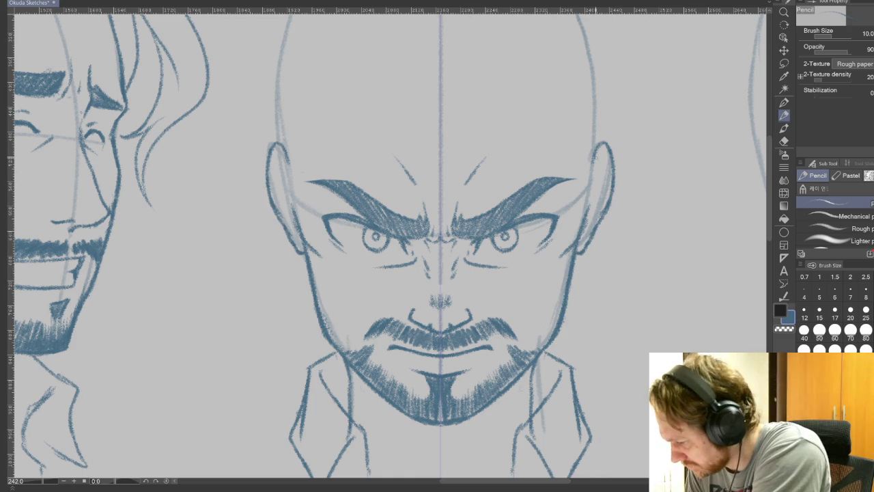
mouse_move(604, 151)
left_mouse_down()
mouse_move(581, 237)
mouse_move(601, 179)
mouse_move(598, 190)
left_mouse_up()
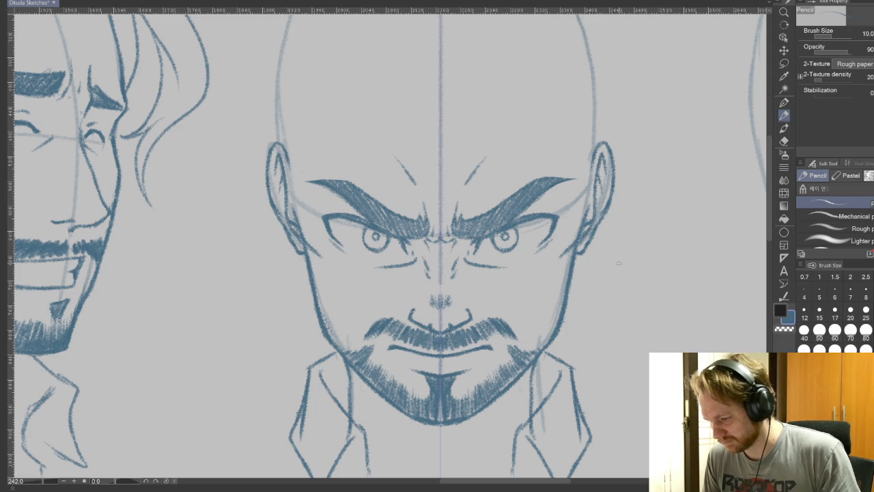
scroll(642, 259, "down", 1)
scroll(644, 303, "up", 2)
scroll(640, 231, "down", 2)
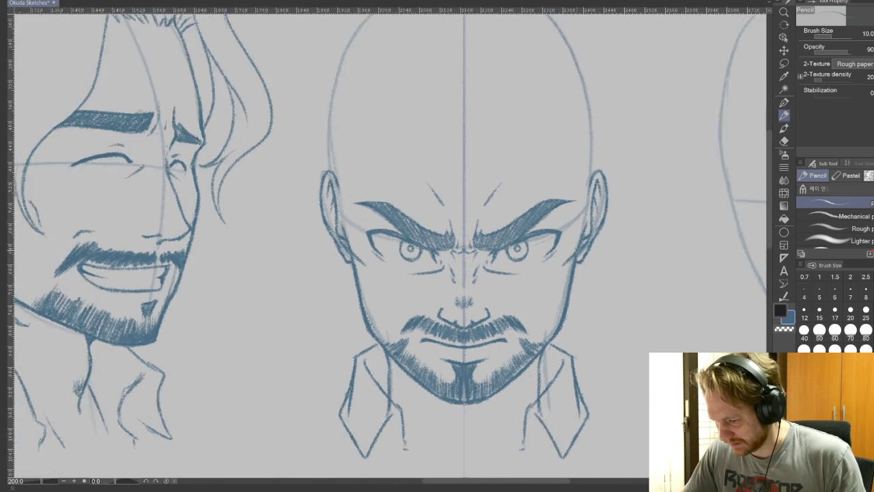
scroll(640, 232, "down", 2)
scroll(640, 232, "down", 1)
scroll(640, 232, "up", 1)
scroll(585, 250, "up", 1)
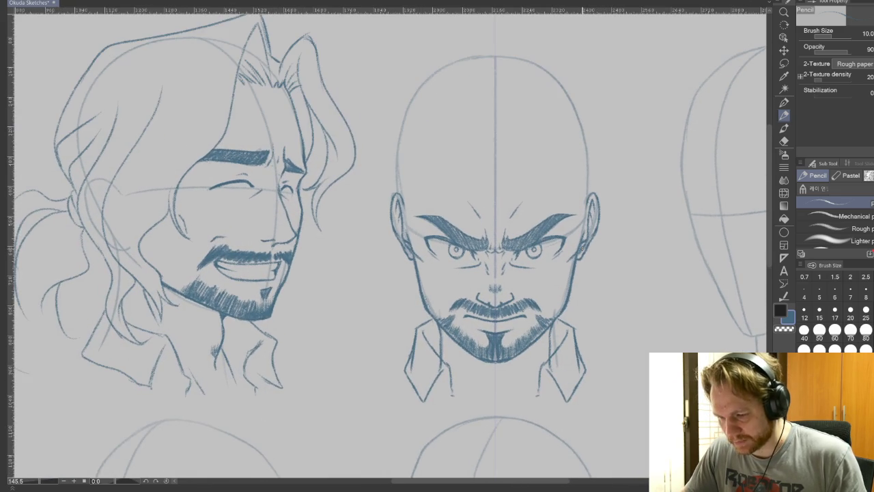
scroll(585, 250, "up", 1)
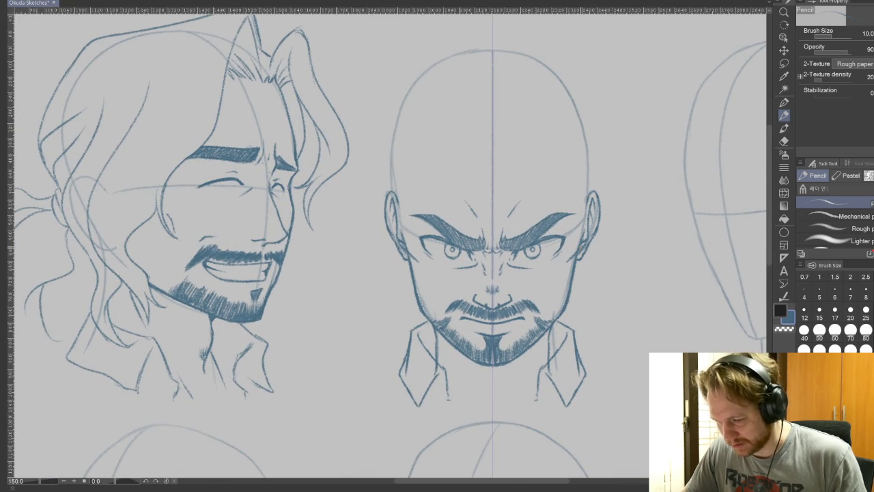
scroll(602, 263, "up", 1)
scroll(603, 264, "up", 1)
scroll(603, 263, "up", 1)
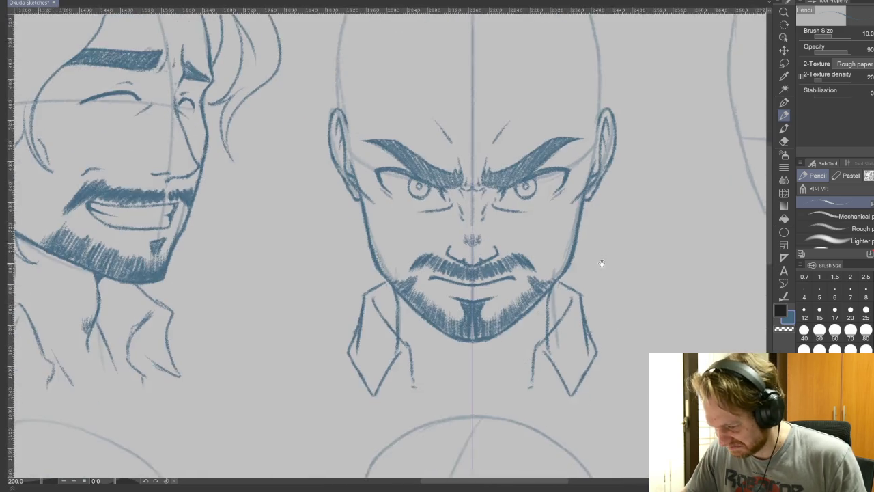
scroll(603, 263, "up", 3)
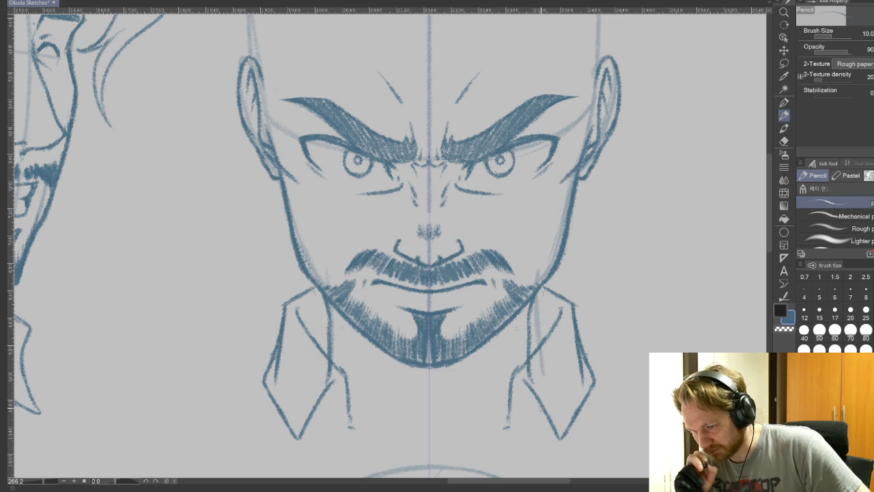
key("e")
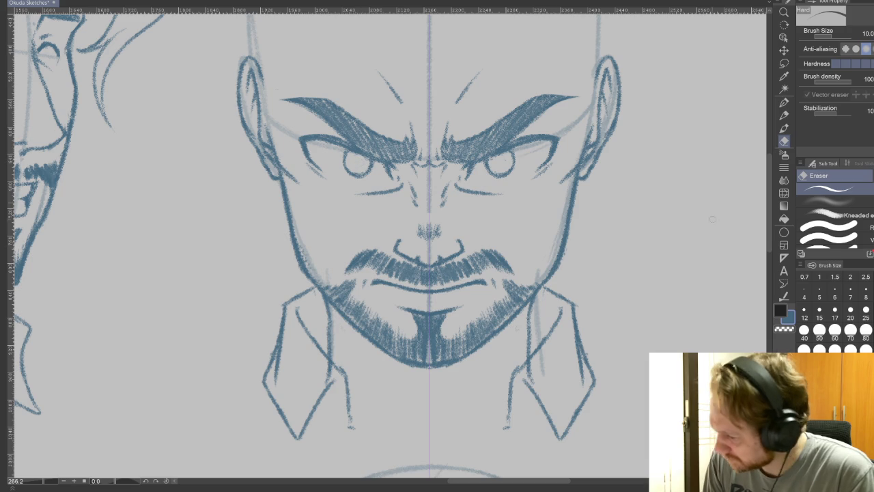
Step: Set the pencil to size 5 and pan back to the angry bald face
left_click(783, 115)
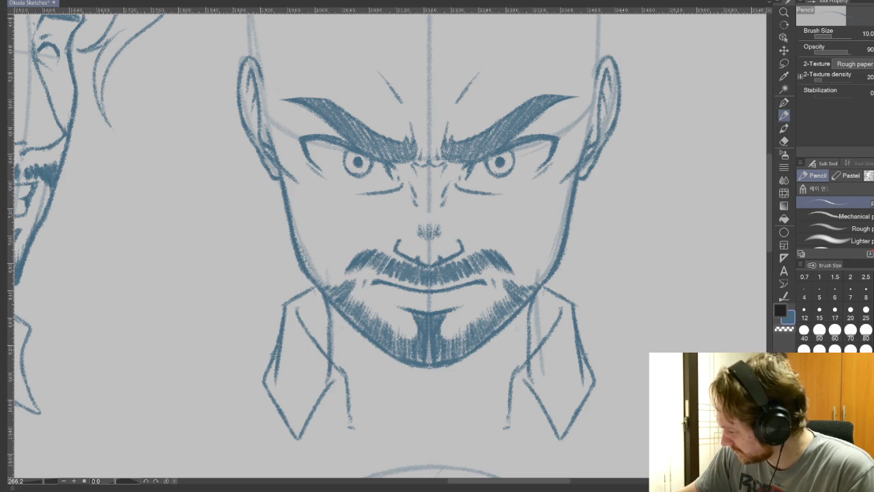
left_click(819, 292)
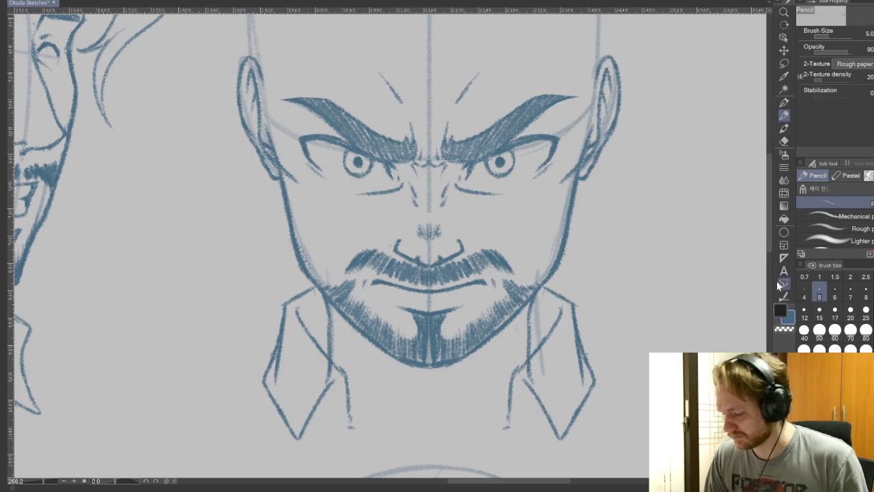
left_click_drag(241, 288, 654, 288)
left_click_drag(663, 329, 218, 321)
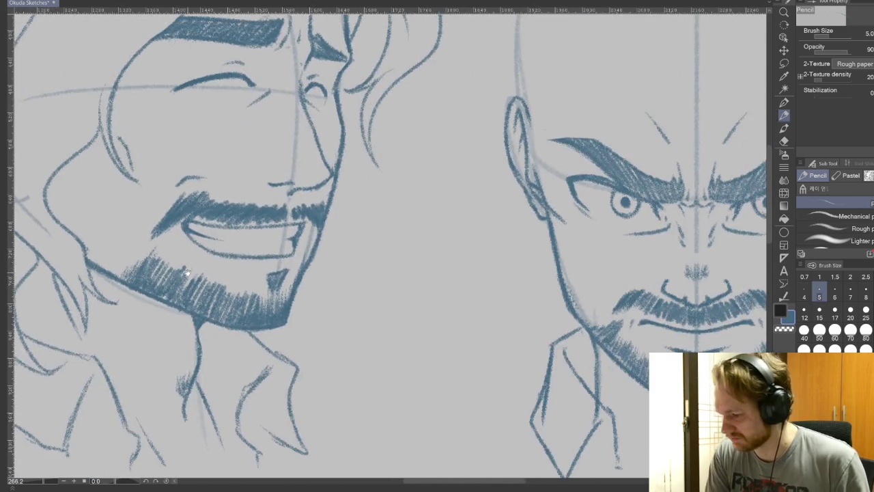
left_click_drag(478, 308, 376, 307)
left_click_drag(546, 307, 389, 307)
Step: Erase small highlights into both pupils with a small kneaded eraser, then return to the pencil
left_click(784, 142)
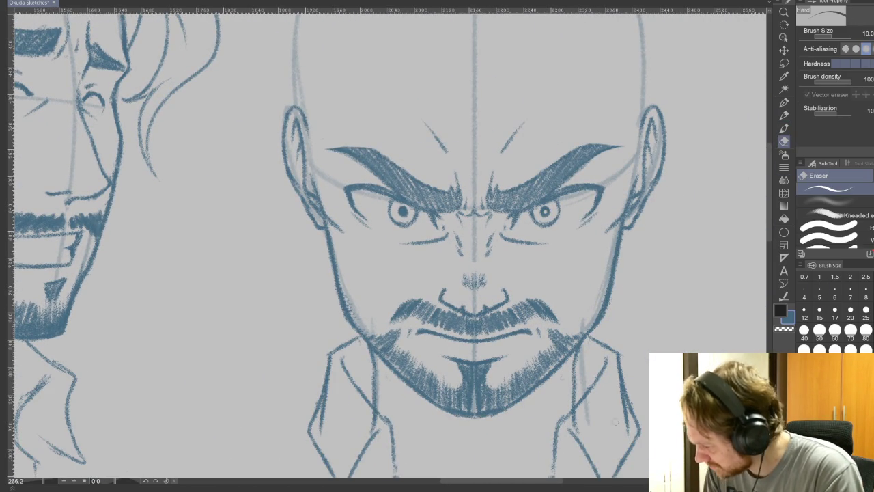
left_click(829, 214)
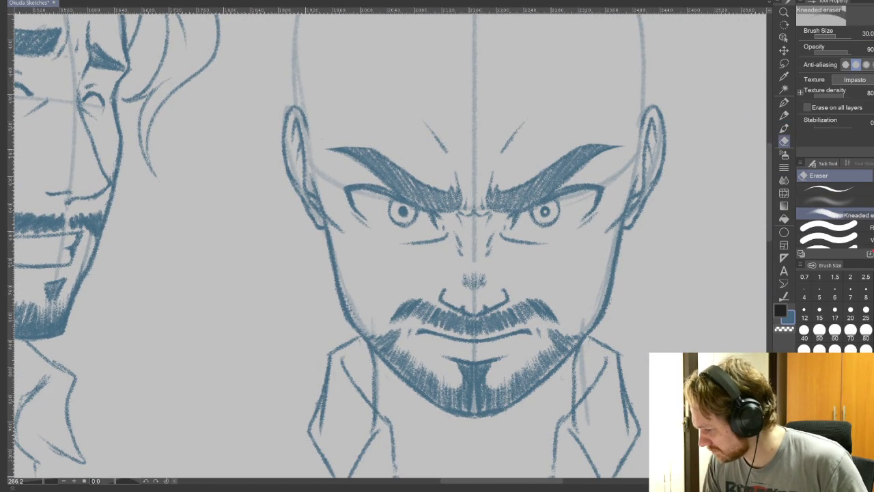
left_click(834, 291)
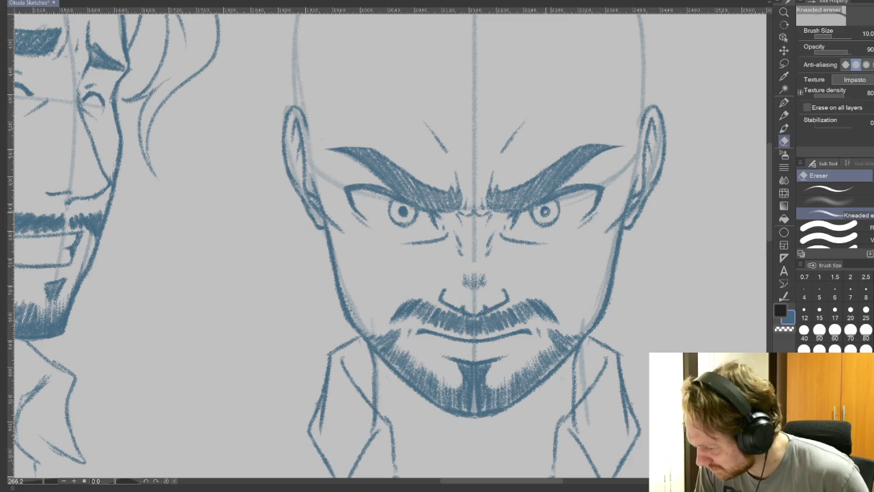
scroll(548, 259, "up", 1)
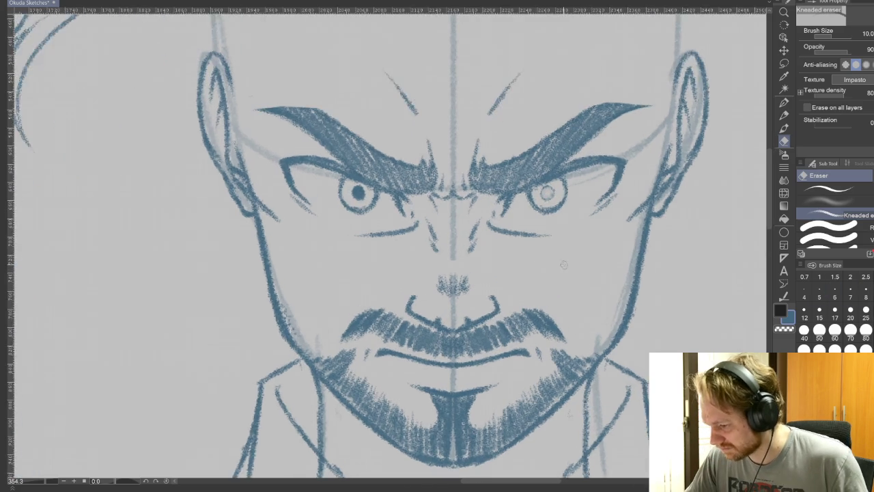
scroll(547, 259, "up", 1)
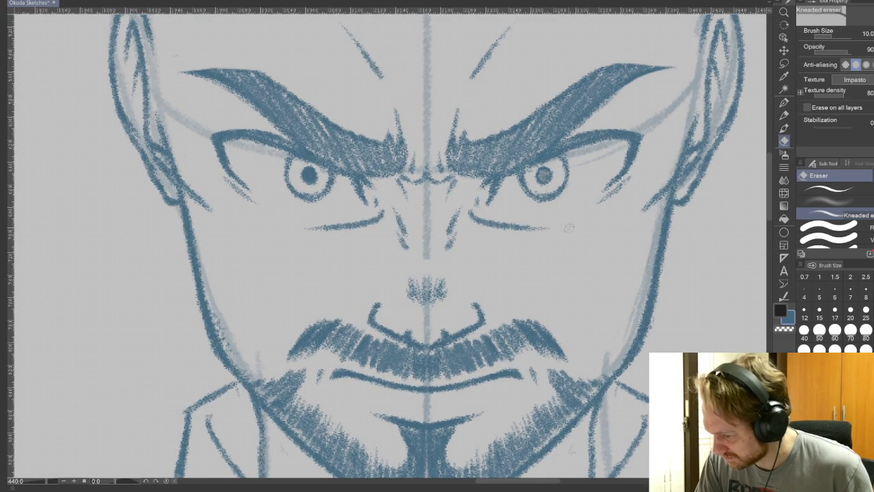
left_click(819, 294)
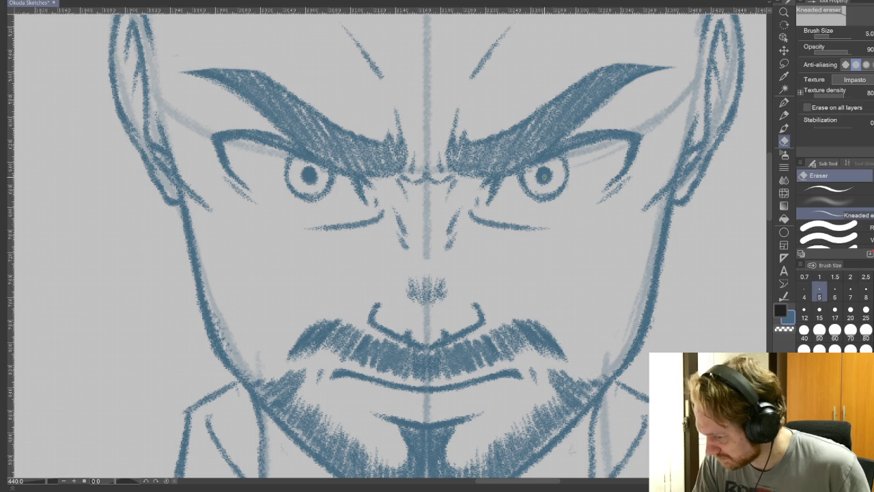
left_click(544, 176)
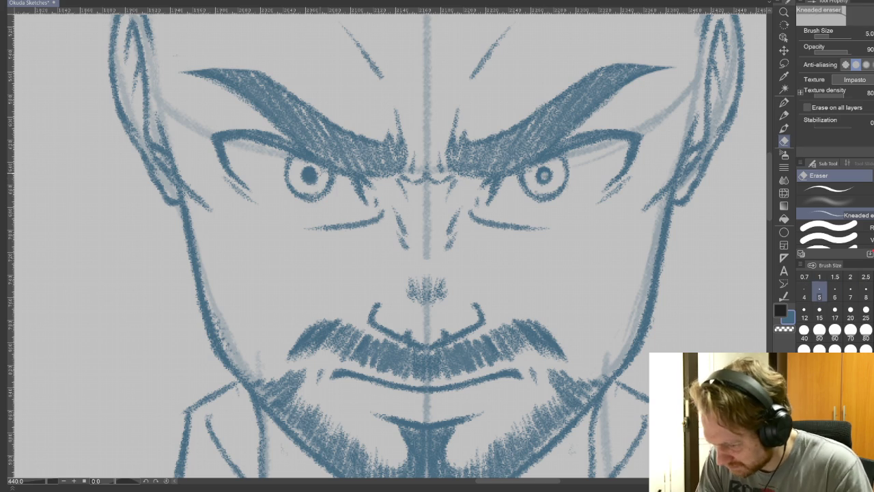
left_click(311, 176)
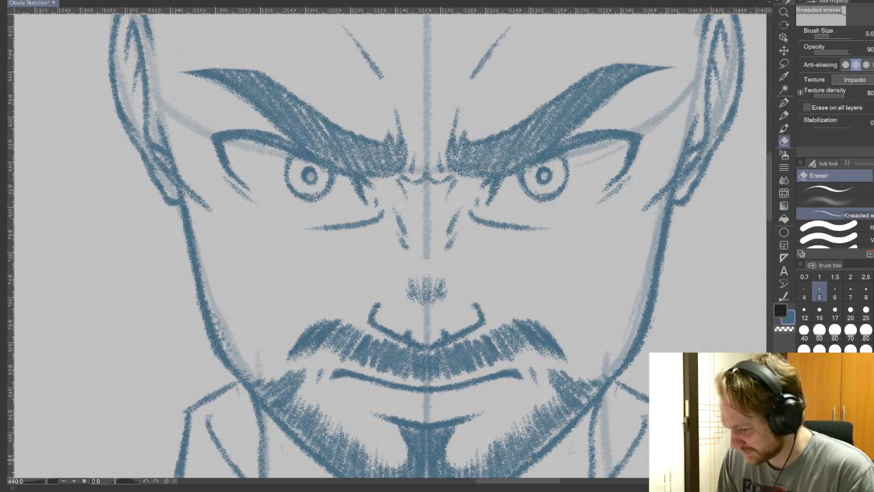
key("p")
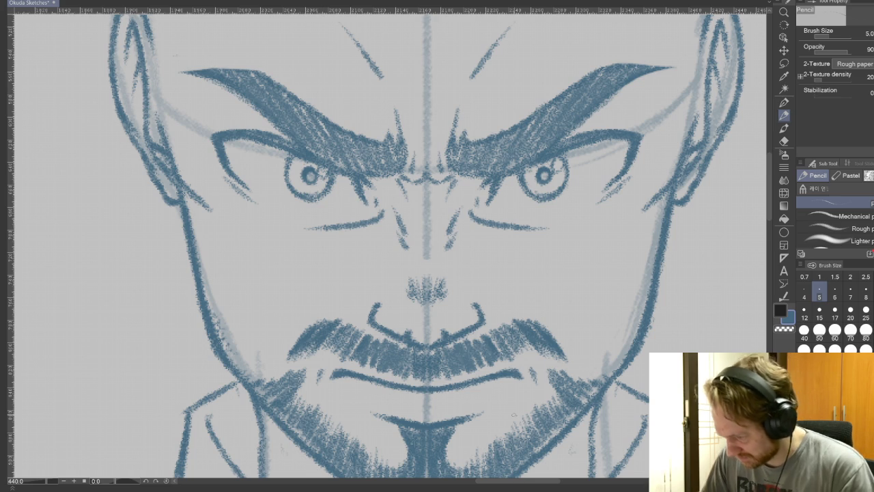
scroll(573, 386, "down", 2)
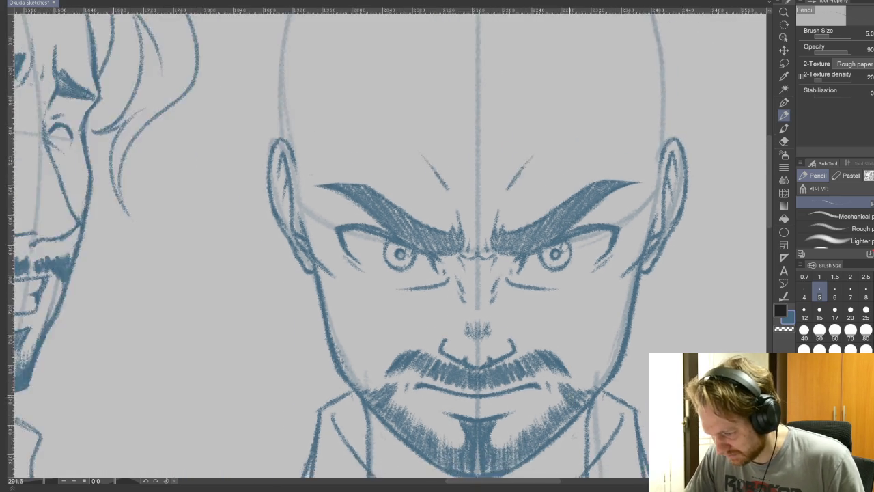
Step: With a thicker pencil, sketch an arched hairline peak and a long strand reaching the eyebrow
scroll(573, 385, "down", 2)
scroll(573, 386, "down", 2)
scroll(573, 368, "up", 1)
scroll(573, 369, "up", 1)
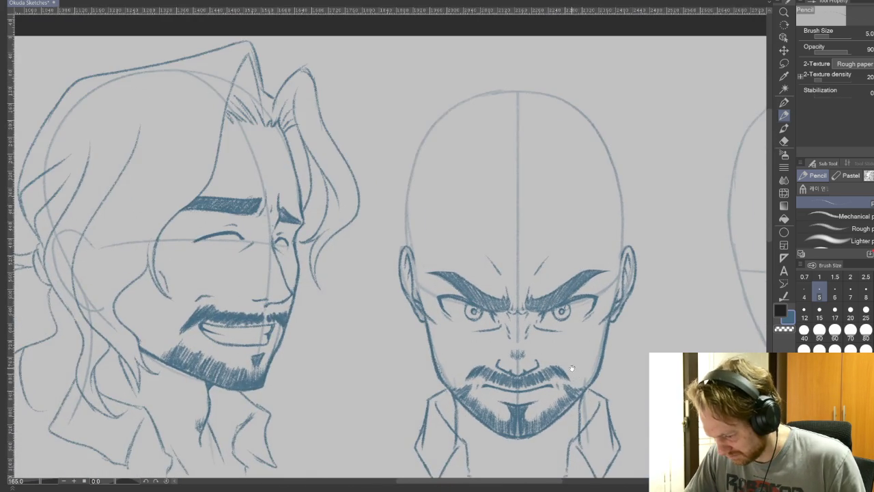
scroll(573, 368, "up", 1)
scroll(536, 303, "up", 1)
left_click_drag(536, 302, 567, 369)
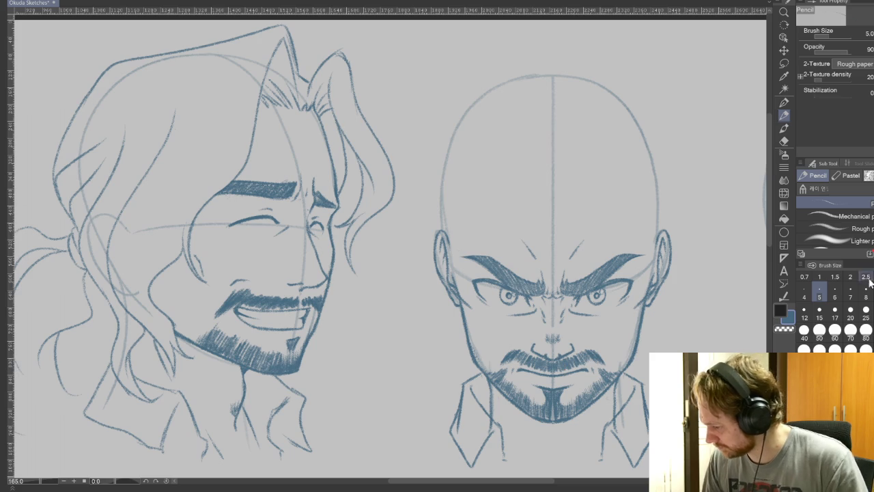
key("bracketright")
key("bracketright")
key("bracketright")
left_click_drag(537, 161, 577, 153)
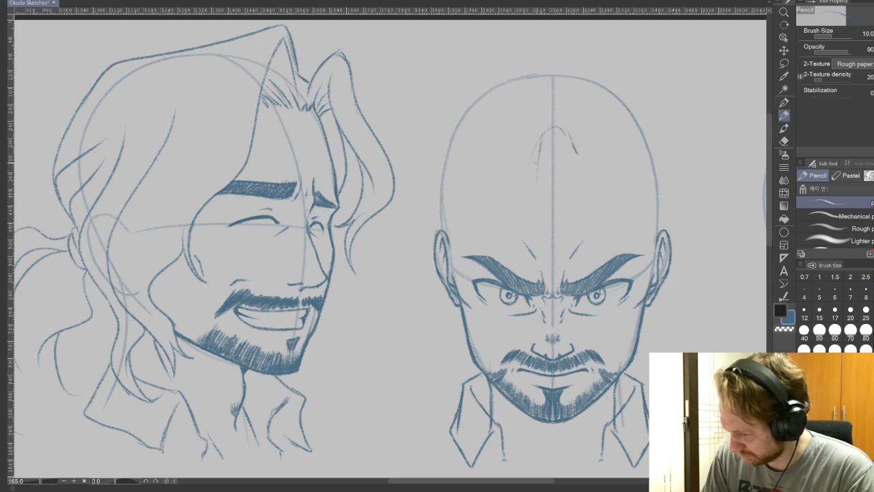
left_click_drag(541, 168, 479, 255)
left_click_drag(487, 286, 474, 342)
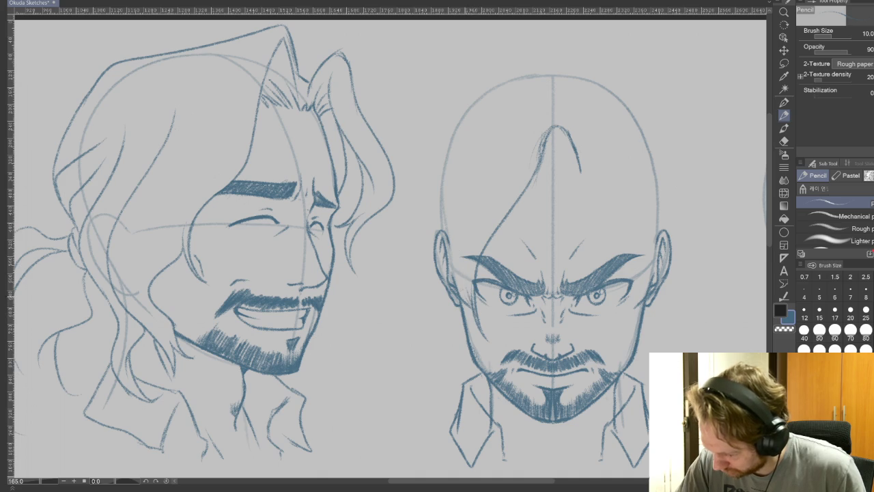
Step: Add hair strands along the head's left side, cheek, jaw and beside the ear
left_click_drag(476, 203, 458, 264)
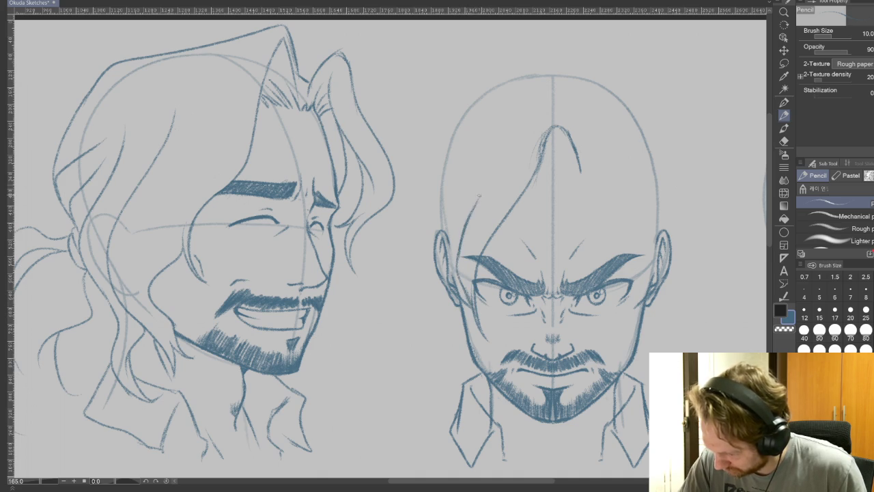
mouse_move(594, 382)
left_mouse_down()
mouse_move(656, 289)
mouse_move(599, 275)
left_mouse_up()
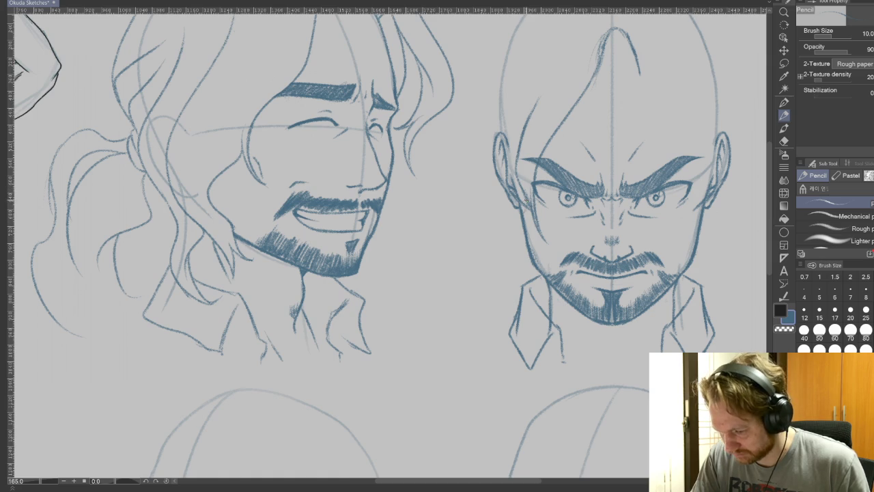
left_click_drag(520, 217, 506, 280)
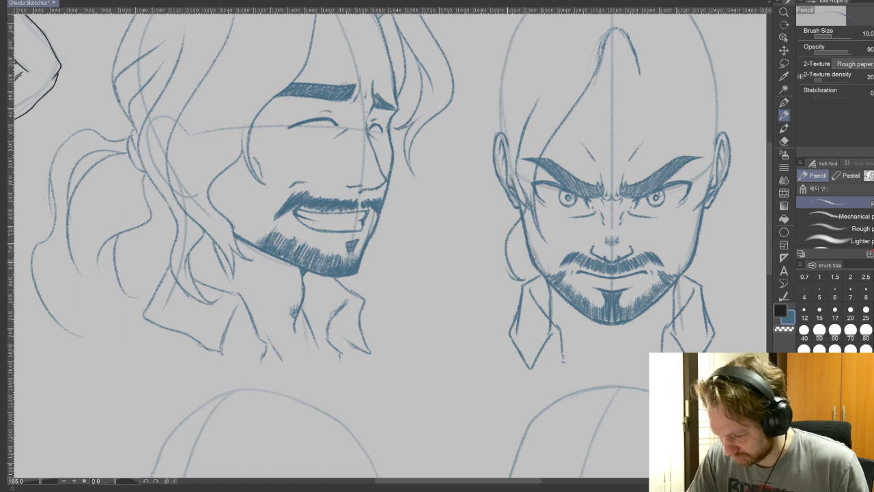
left_click_drag(513, 269, 506, 317)
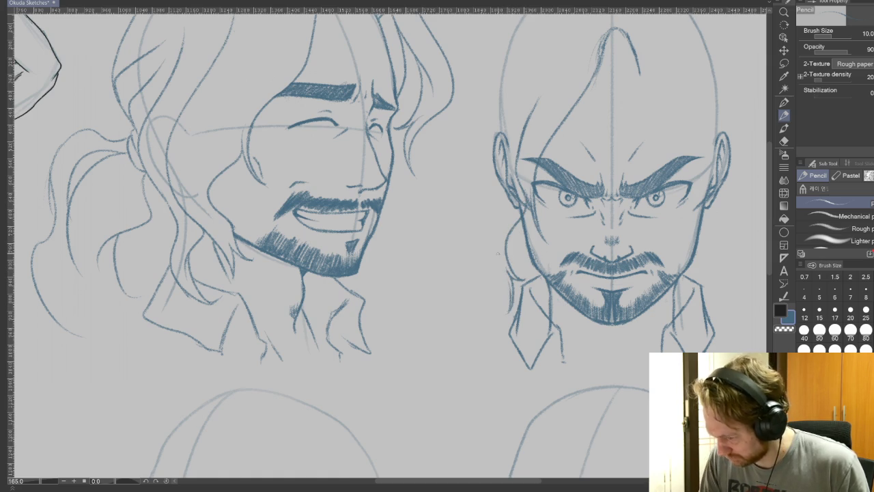
left_click_drag(480, 221, 499, 269)
scroll(387, 242, "up", 3)
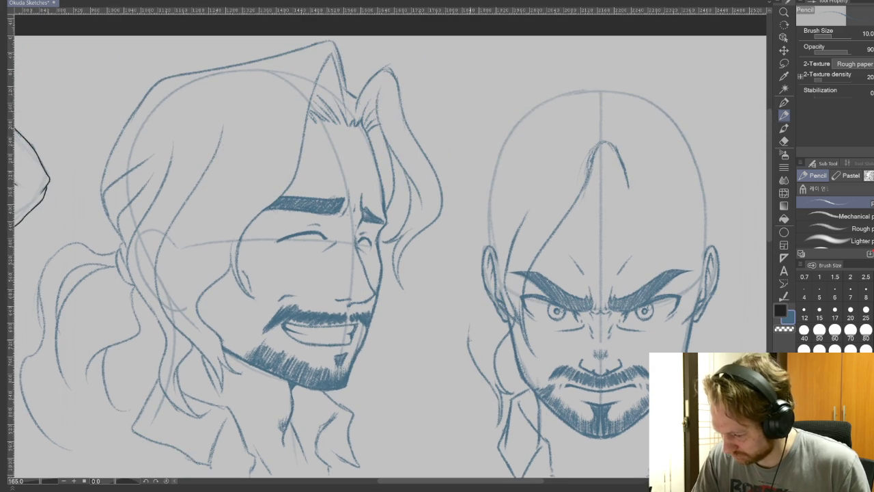
mouse_move(468, 344)
left_mouse_down()
mouse_move(468, 291)
mouse_move(507, 188)
left_mouse_up()
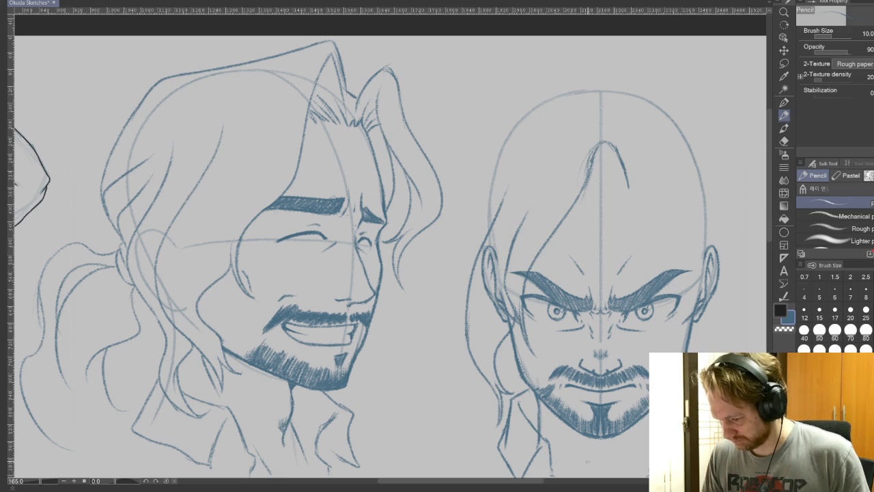
Step: Pan to view the inked reference figure, then add two hair strokes left of the ear
scroll(254, 401, "down", 3)
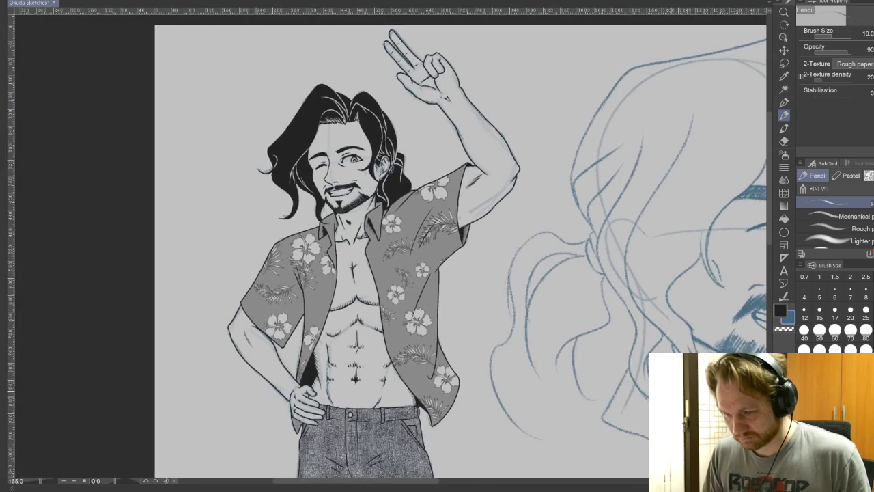
scroll(254, 401, "up", 3)
scroll(625, 395, "up", 2)
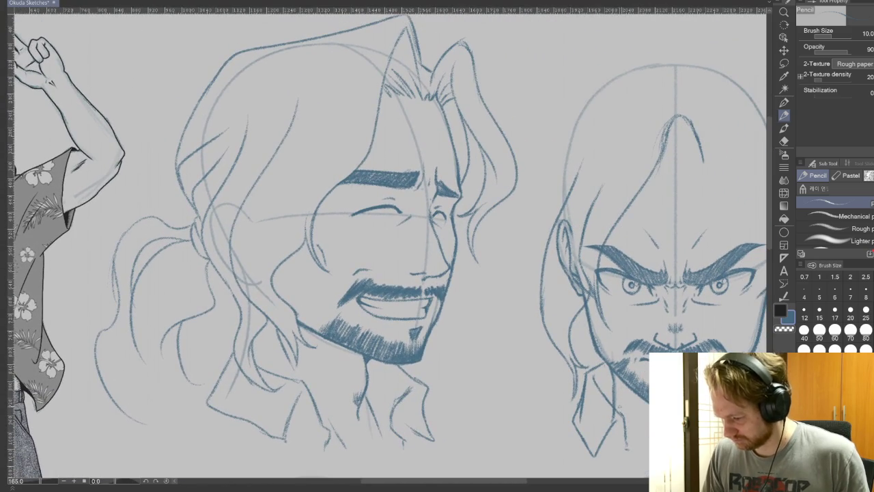
left_click_drag(404, 421, 682, 393)
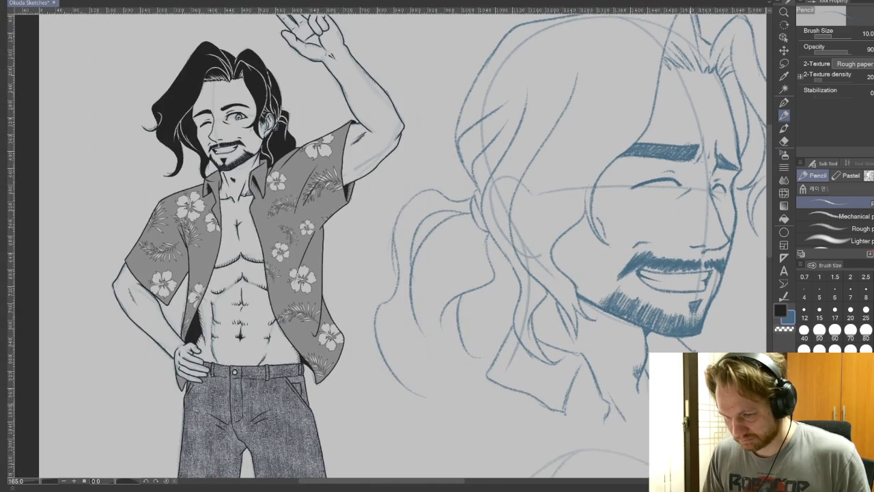
left_click_drag(758, 410, 621, 403)
left_click_drag(757, 416, 622, 408)
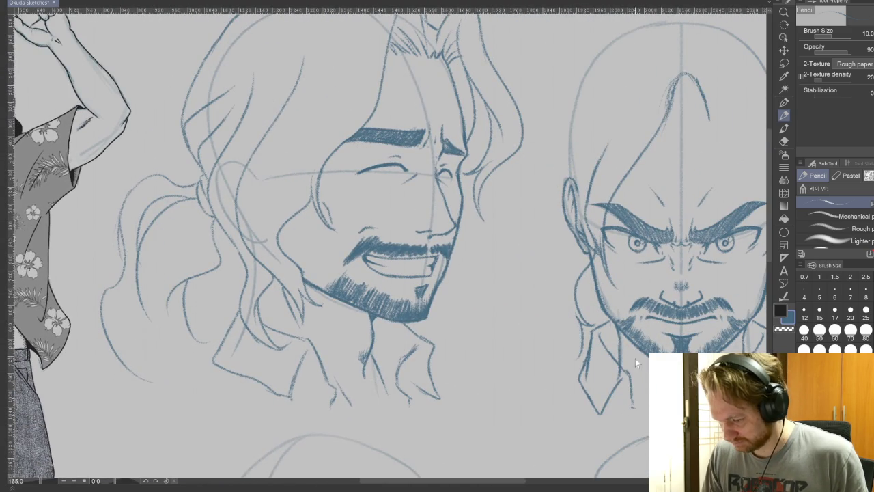
mouse_move(621, 384)
left_mouse_down()
mouse_move(730, 402)
mouse_move(539, 395)
left_mouse_up()
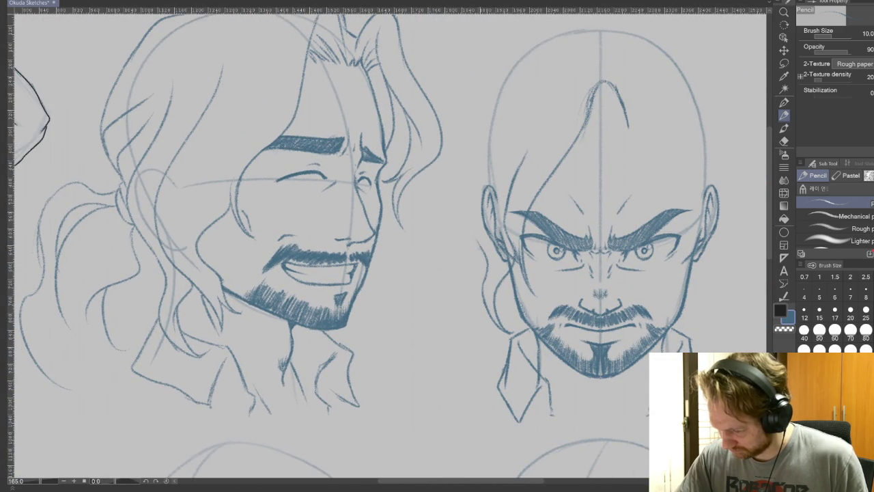
left_click_drag(476, 200, 470, 243)
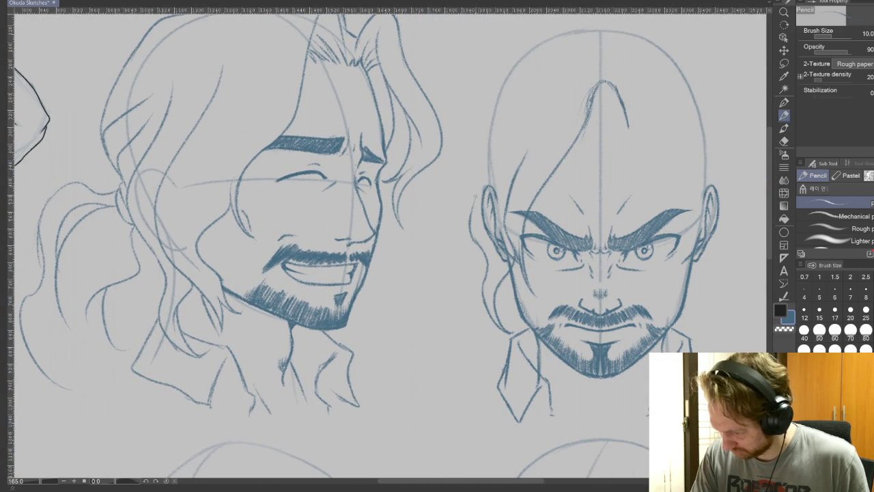
mouse_move(476, 197)
left_mouse_down()
mouse_move(459, 213)
mouse_move(536, 77)
left_mouse_up()
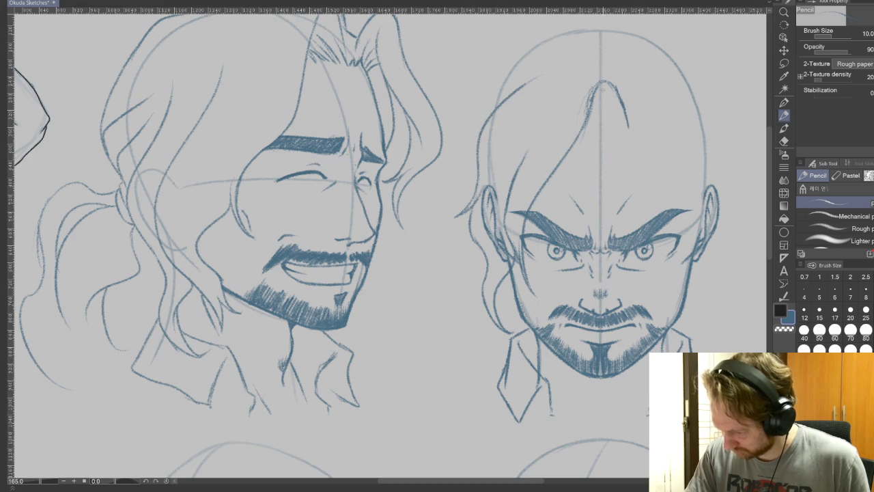
Step: Add a long curved strand and a short strand beside the angry face's left side
left_click_drag(570, 321, 635, 348)
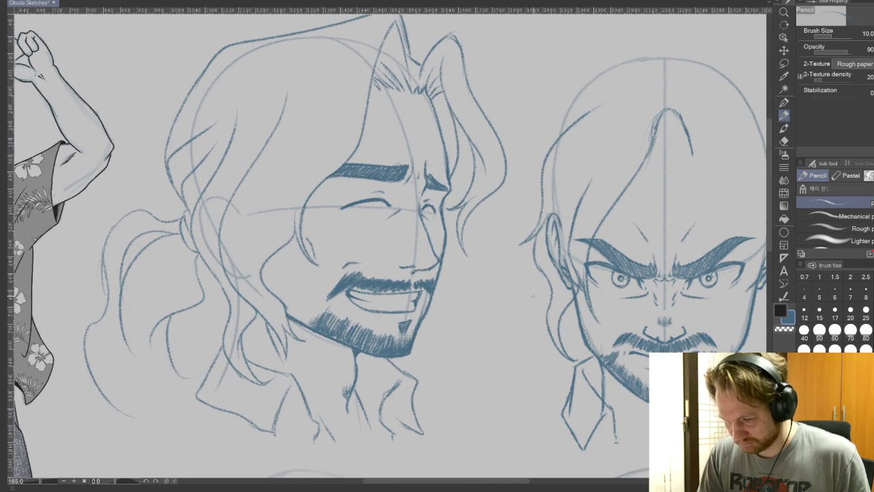
left_click_drag(529, 301, 547, 240)
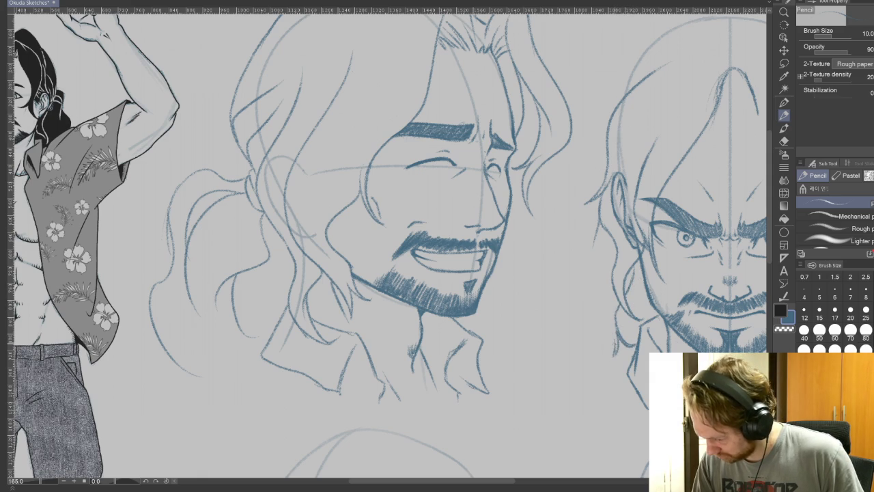
mouse_move(611, 336)
left_mouse_down()
mouse_move(582, 254)
mouse_move(576, 201)
mouse_move(605, 135)
left_mouse_up()
mouse_move(409, 246)
left_mouse_down()
mouse_move(371, 283)
mouse_move(382, 293)
left_mouse_up()
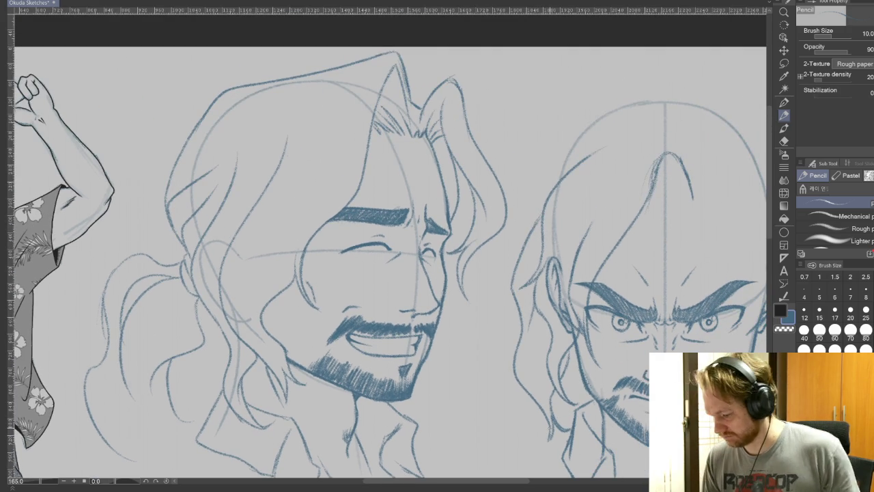
left_click_drag(110, 191, 15, 157)
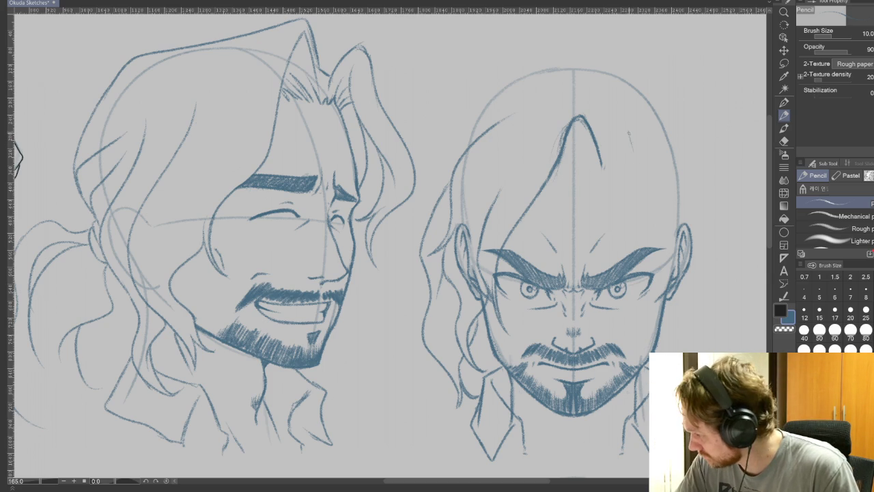
Step: Draw one hair strand down the head's right side, redoing it once and discarding an extra stroke
mouse_move(629, 135)
left_mouse_down()
mouse_move(652, 191)
mouse_move(661, 290)
left_mouse_up()
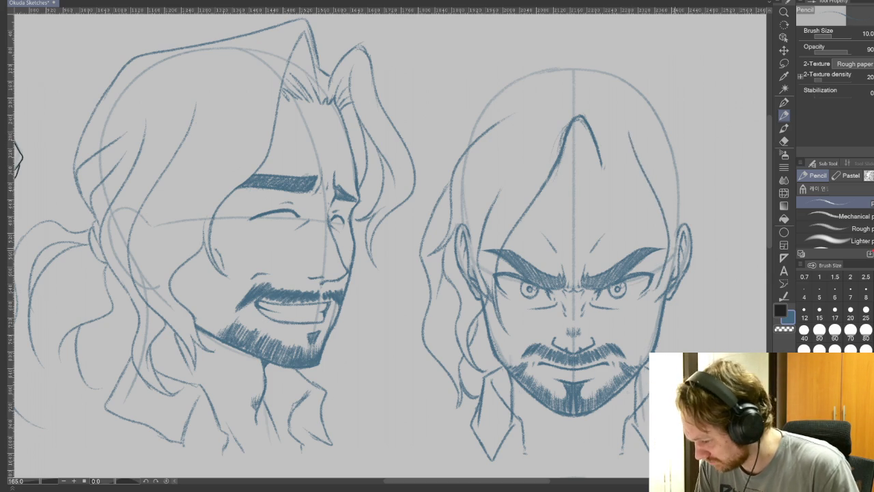
key("ctrl+z")
left_click_drag(628, 130, 661, 297)
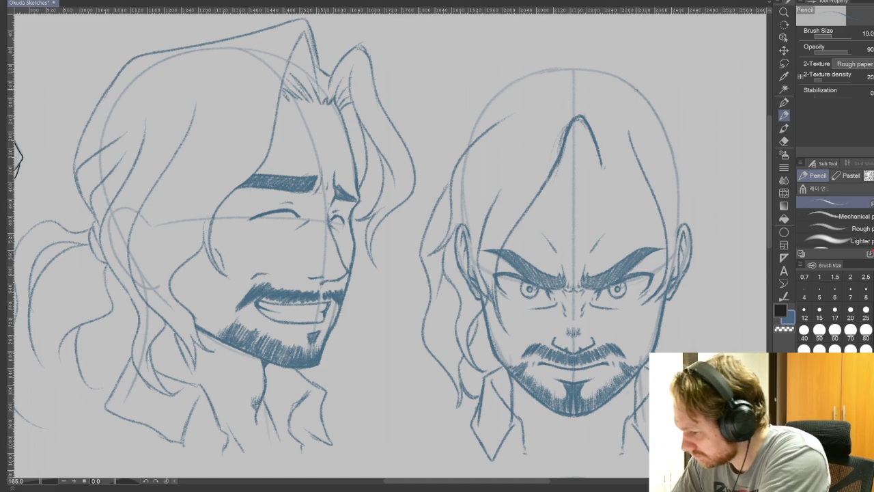
left_click_drag(641, 110, 686, 291)
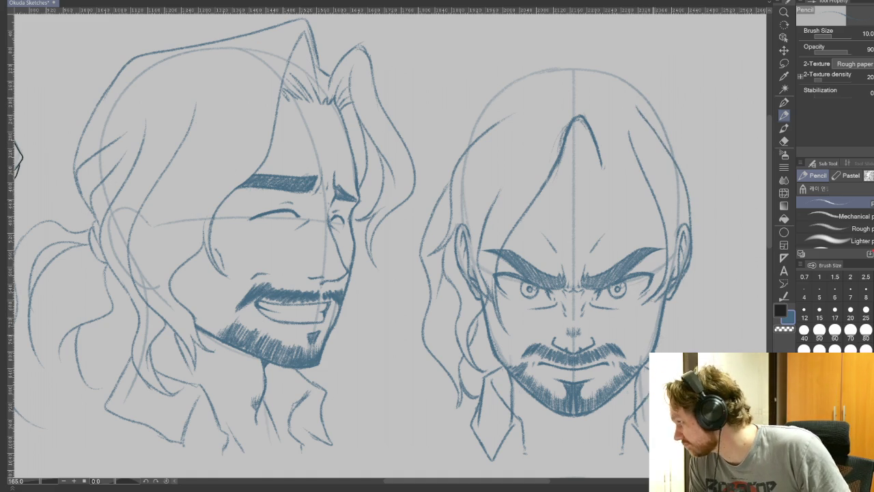
key("ctrl+z")
key("e")
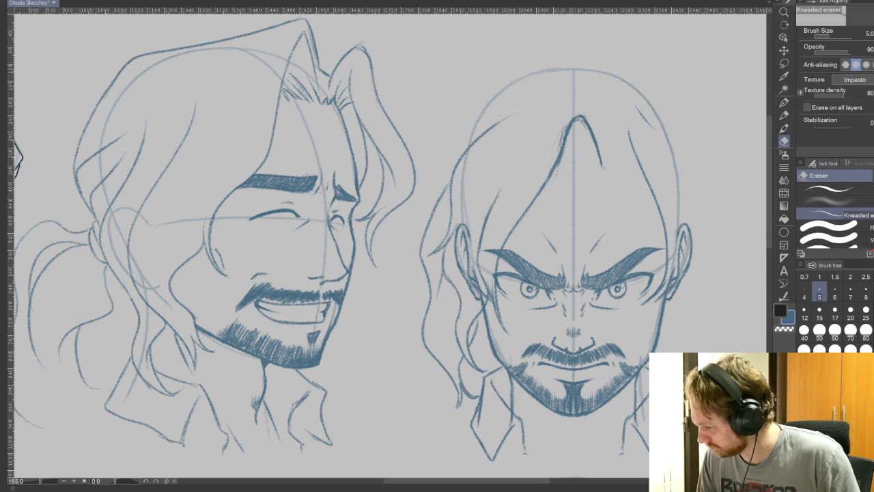
Step: Erase both ears of the angry face with a larger hard eraser
left_click(829, 190)
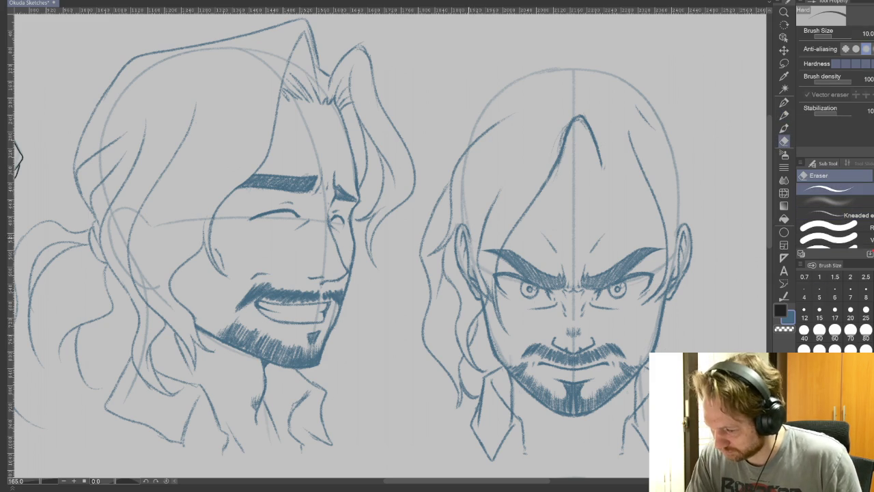
key("bracketright")
mouse_move(462, 221)
left_mouse_down()
mouse_move(462, 276)
mouse_move(474, 300)
mouse_move(463, 176)
left_mouse_up()
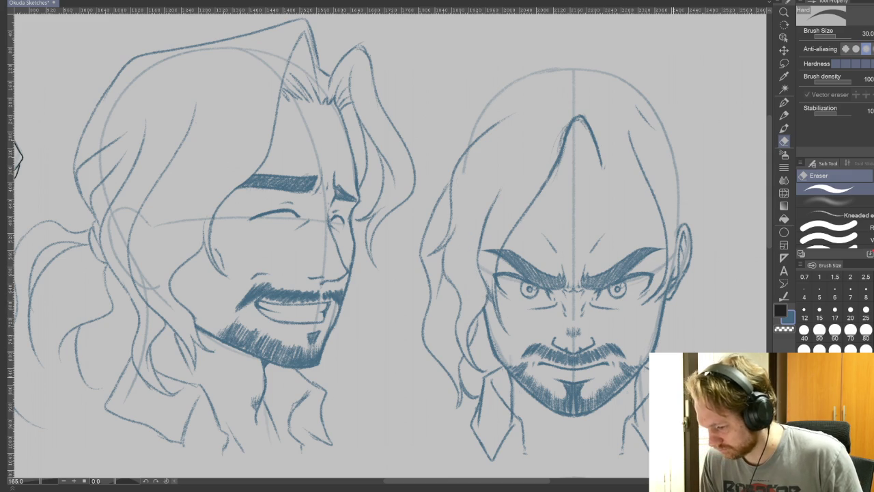
left_click_drag(382, 246, 334, 263)
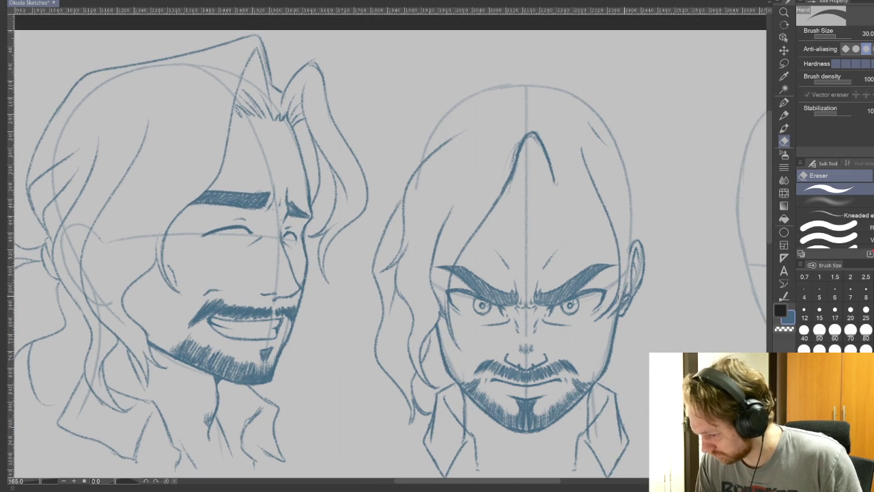
mouse_move(625, 294)
left_mouse_down()
mouse_move(638, 249)
mouse_move(638, 273)
left_mouse_up()
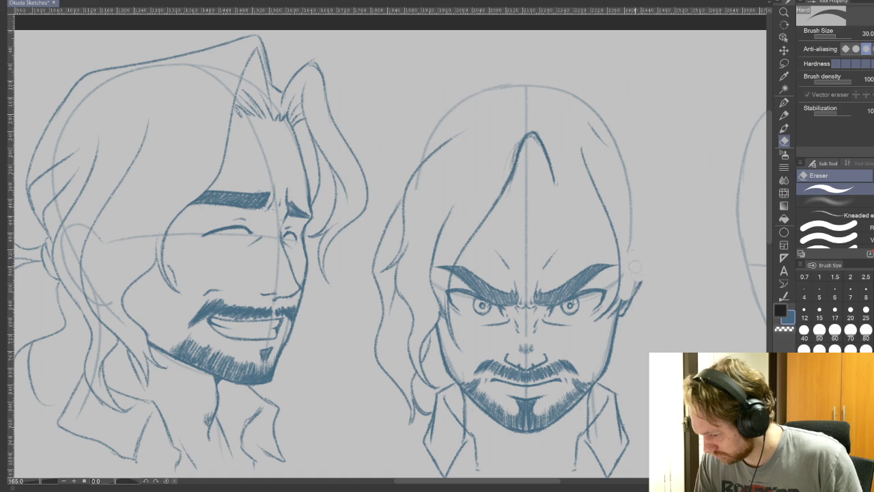
Step: Redraw the head's right edge and a new right ear, trimming the ear stroke with the eraser
left_click(784, 114)
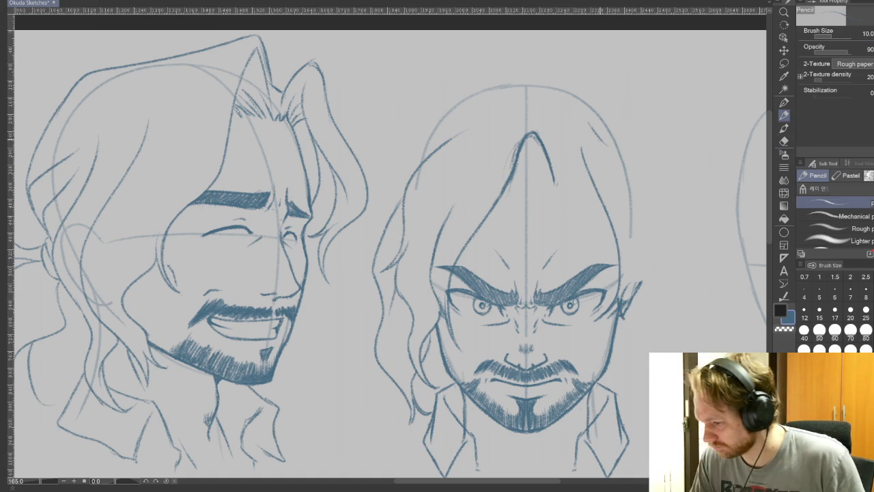
mouse_move(597, 137)
left_mouse_down()
mouse_move(621, 165)
mouse_move(643, 254)
mouse_move(626, 294)
left_mouse_up()
key("ctrl+z")
key("ctrl+z")
key("ctrl+z")
left_click_drag(629, 243, 632, 292)
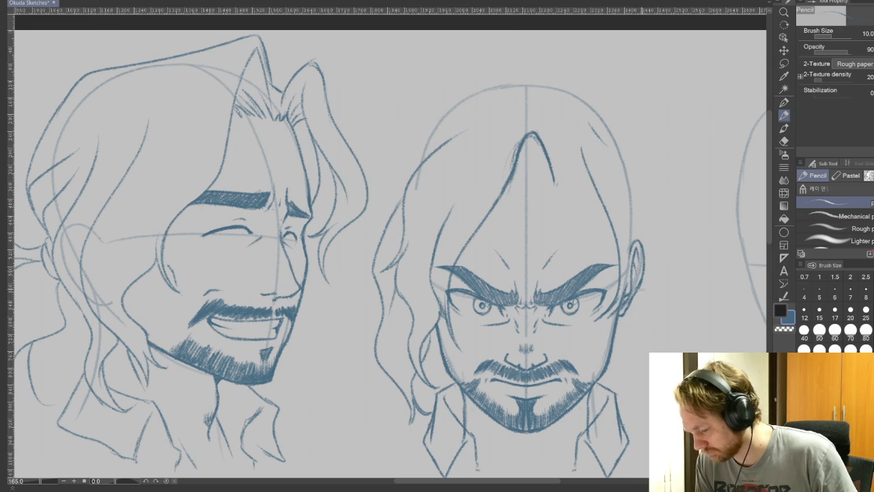
mouse_move(591, 126)
left_mouse_down()
mouse_move(652, 208)
mouse_move(627, 292)
left_mouse_up()
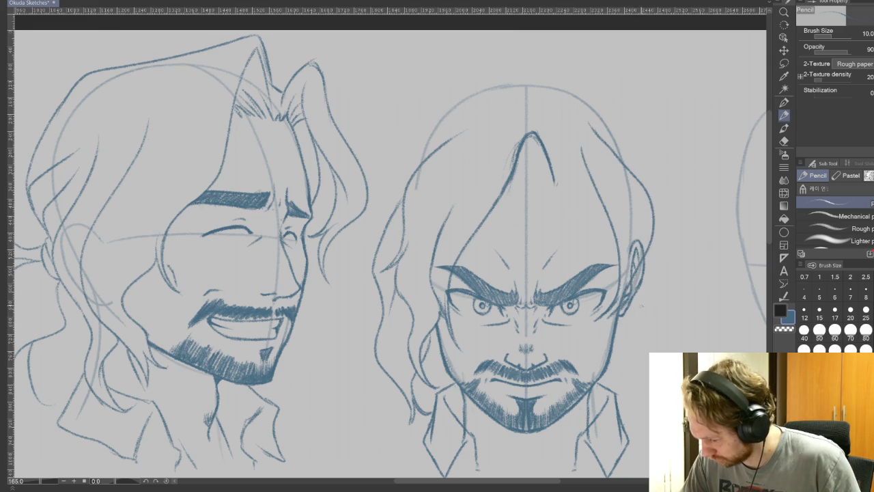
key("e")
mouse_move(638, 239)
left_mouse_down()
mouse_move(632, 257)
mouse_move(642, 260)
left_mouse_up()
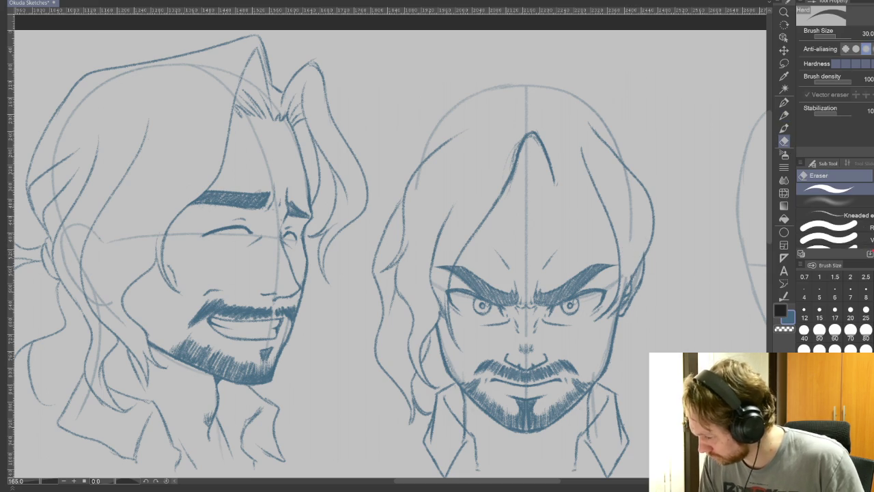
key("bracketleft")
key("bracketleft")
key("bracketleft")
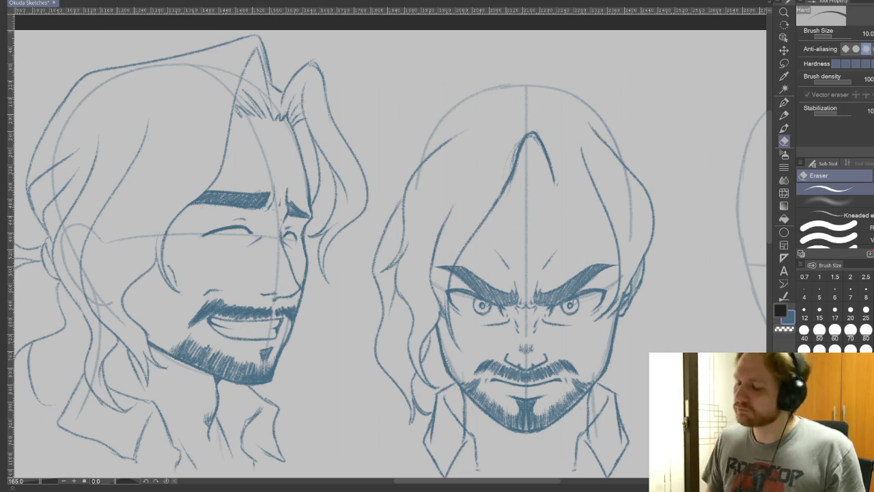
Step: Add ear detail and wispy hair strokes arcing over the top and down the right side
left_click(785, 103)
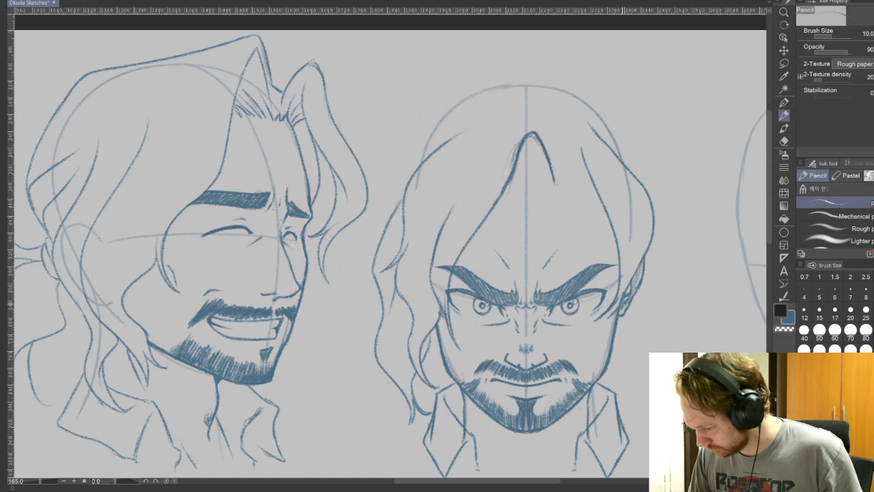
left_click_drag(619, 290, 623, 300)
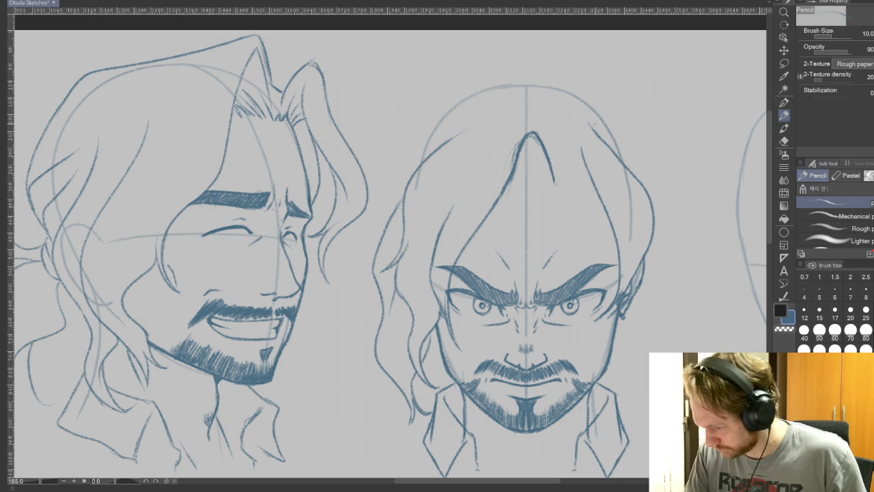
left_click_drag(587, 124, 563, 183)
left_click_drag(435, 271, 472, 315)
left_click_drag(591, 161, 517, 168)
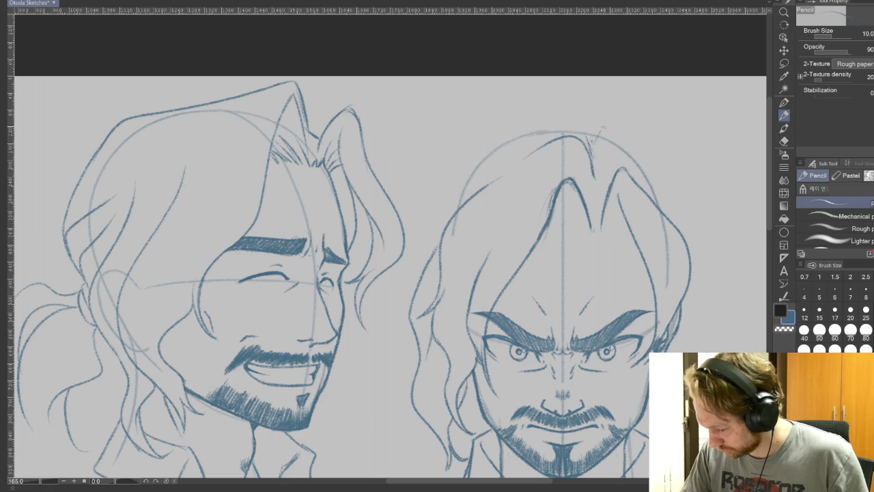
mouse_move(567, 122)
left_mouse_down()
mouse_move(495, 140)
mouse_move(441, 198)
mouse_move(438, 235)
left_mouse_up()
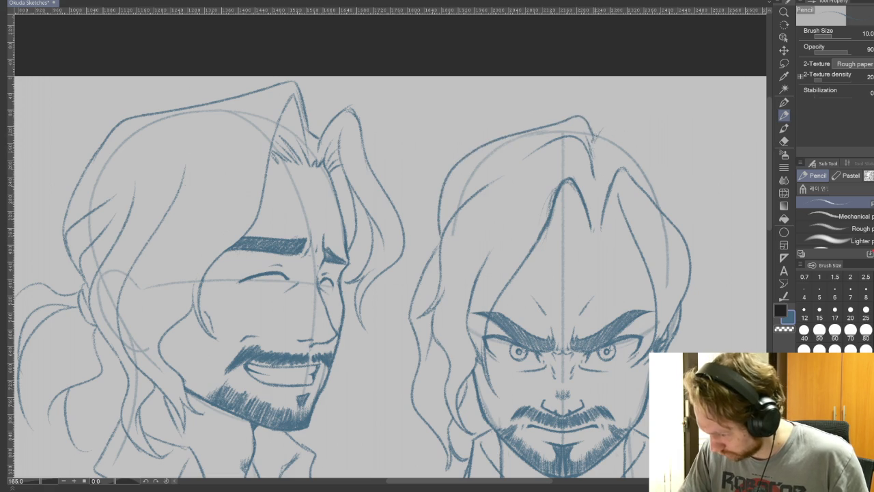
mouse_move(628, 139)
left_mouse_down()
mouse_move(655, 172)
mouse_move(681, 231)
left_mouse_up()
mouse_move(671, 396)
left_mouse_down()
mouse_move(673, 185)
mouse_move(668, 323)
left_mouse_up()
scroll(594, 375, "down", 3)
Step: Zoom out over the sheet and draw a line along the middle lower head's left edge
scroll(594, 376, "down", 2)
mouse_move(557, 386)
left_mouse_down()
mouse_move(523, 335)
mouse_move(498, 323)
left_mouse_up()
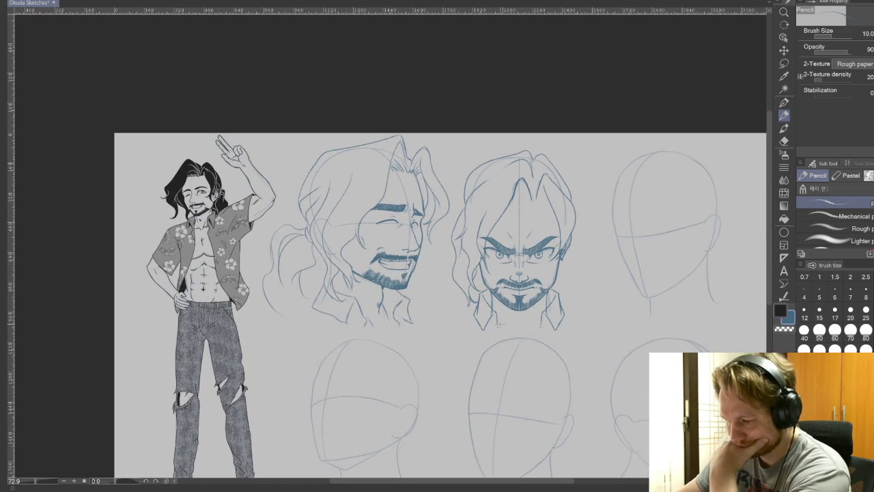
scroll(498, 301, "up", 2)
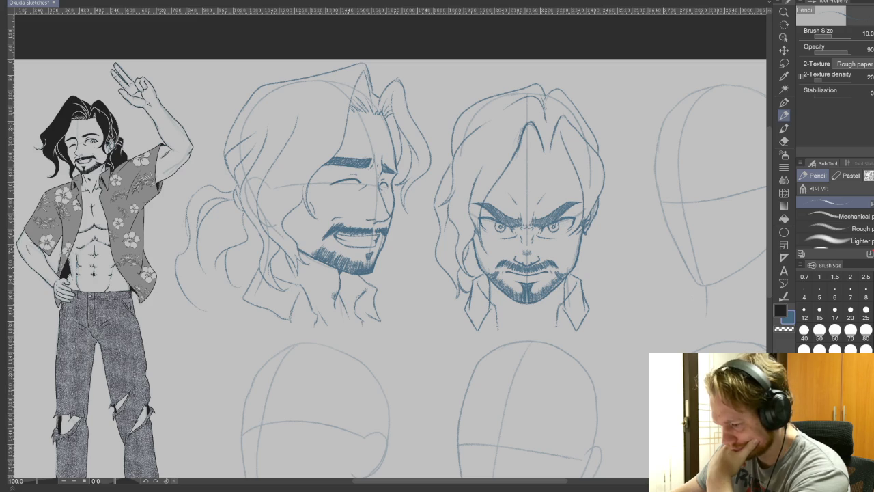
scroll(495, 305, "up", 2)
scroll(495, 305, "up", 1)
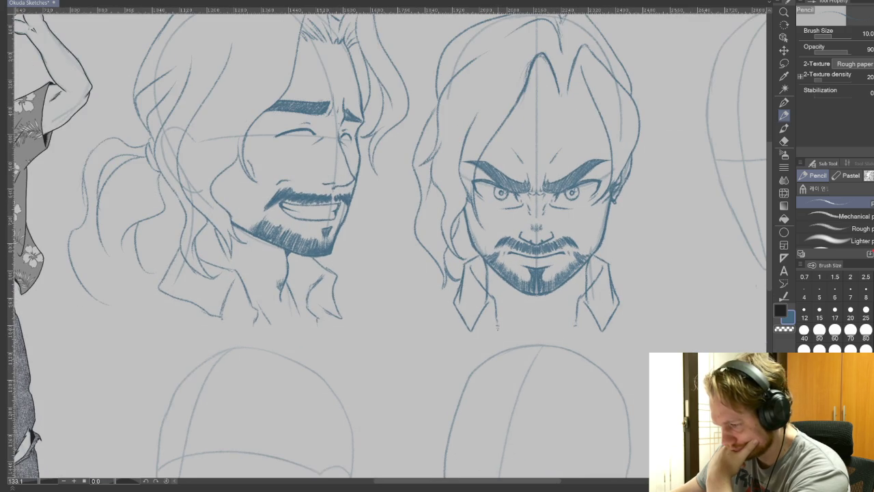
scroll(495, 314, "down", 2)
scroll(496, 315, "down", 1)
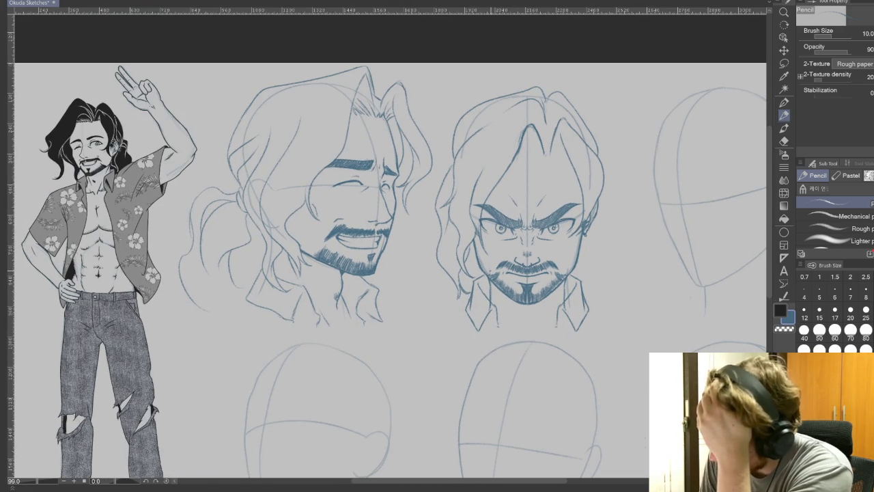
scroll(769, 321, "down", 3)
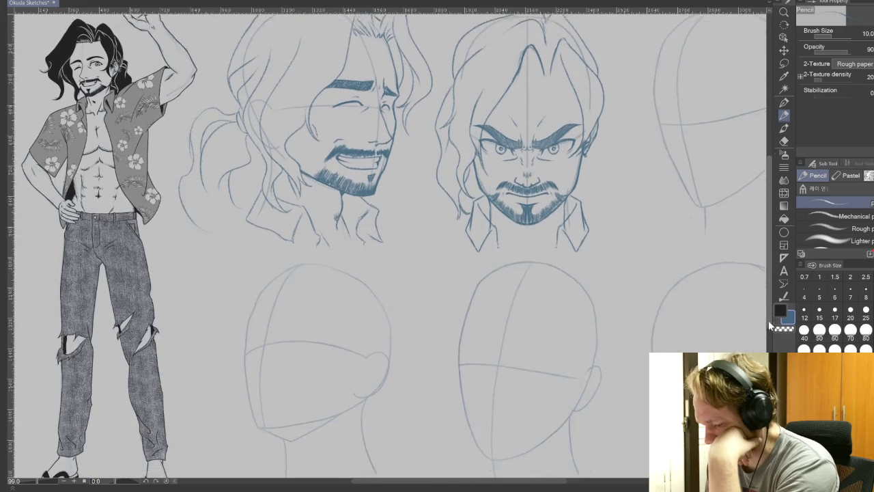
scroll(769, 321, "down", 2)
scroll(770, 321, "down", 1)
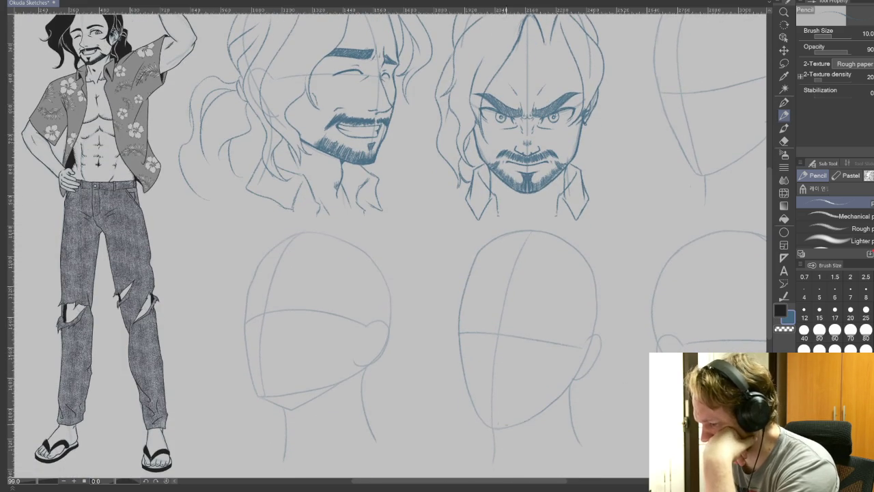
mouse_move(477, 251)
left_mouse_down()
mouse_move(459, 298)
mouse_move(459, 372)
mouse_move(471, 402)
left_mouse_up()
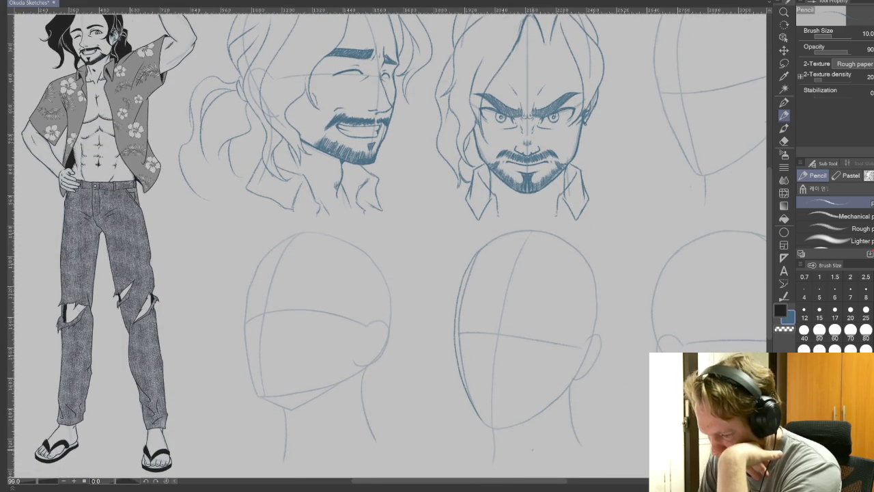
Step: Zoom back in on the bearded heads
scroll(505, 416, "up", 1)
scroll(502, 409, "up", 1)
scroll(498, 404, "up", 1)
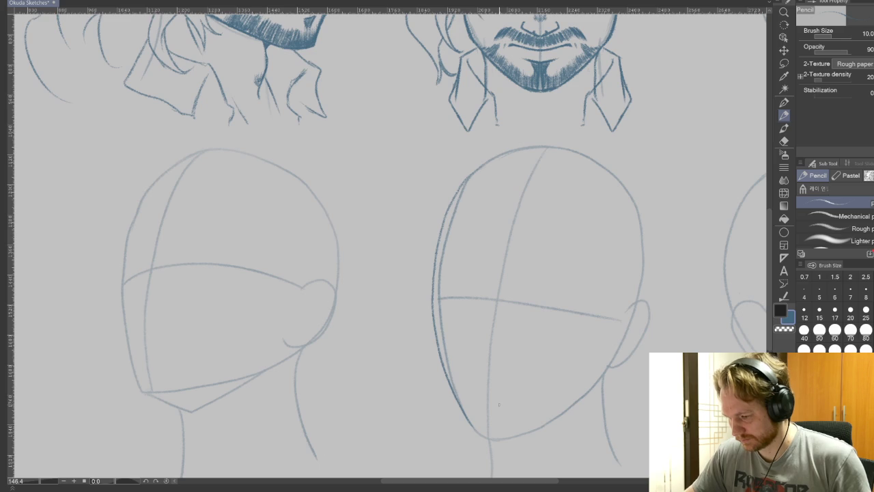
scroll(498, 405, "down", 2)
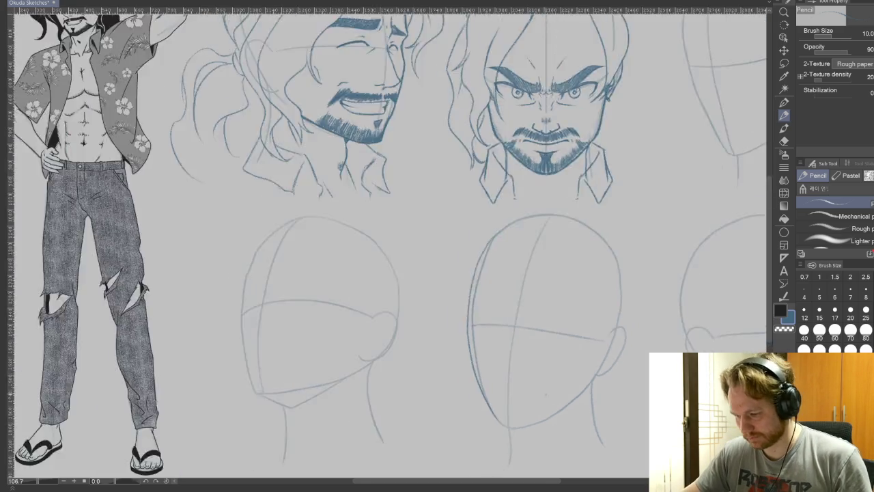
scroll(570, 404, "down", 2)
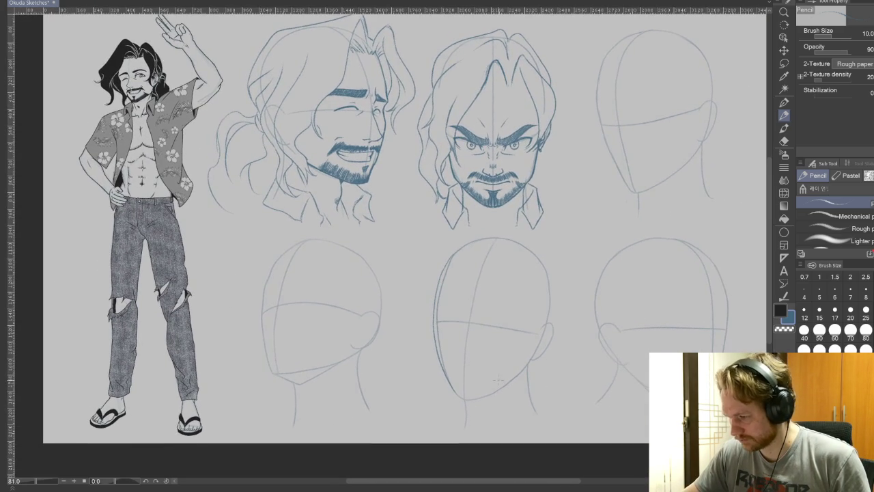
scroll(499, 375, "up", 1)
scroll(499, 375, "up", 1)
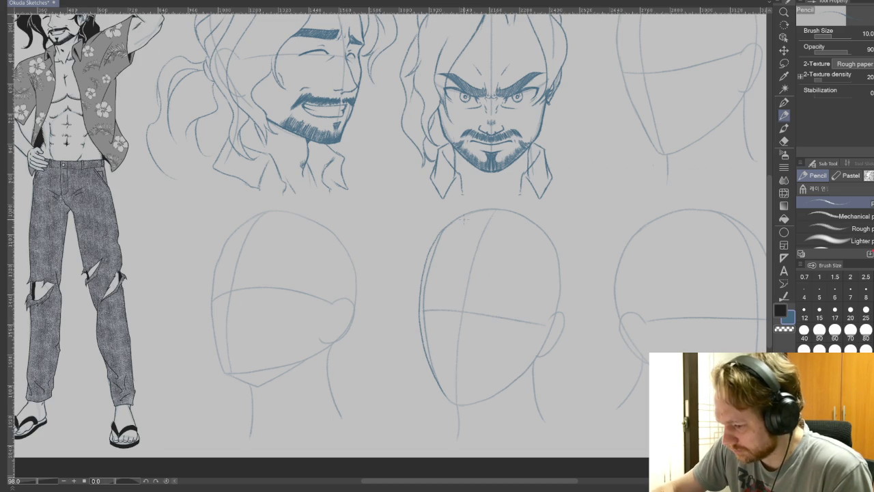
scroll(463, 219, "down", 1)
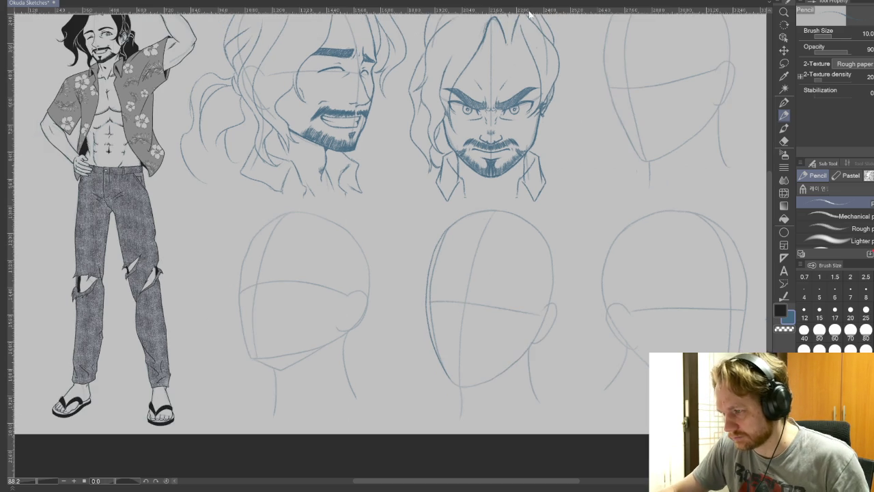
scroll(542, 142, "up", 1)
scroll(543, 142, "up", 2)
scroll(614, 204, "up", 1)
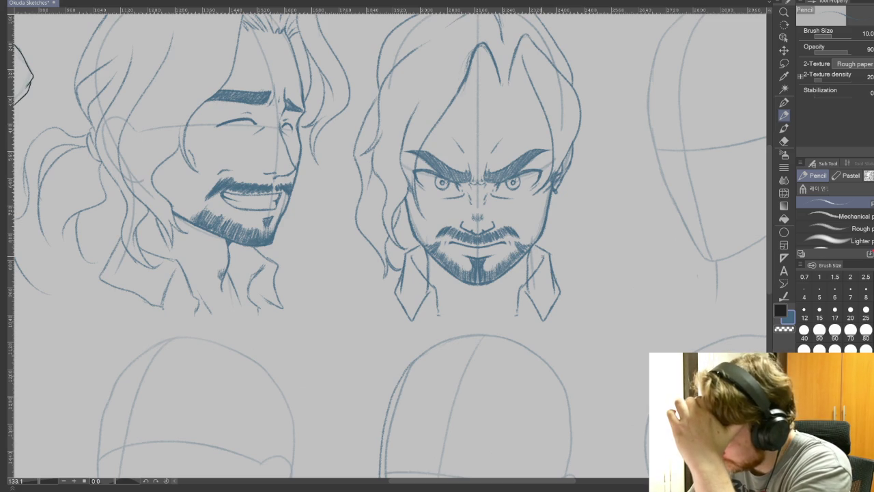
key("m")
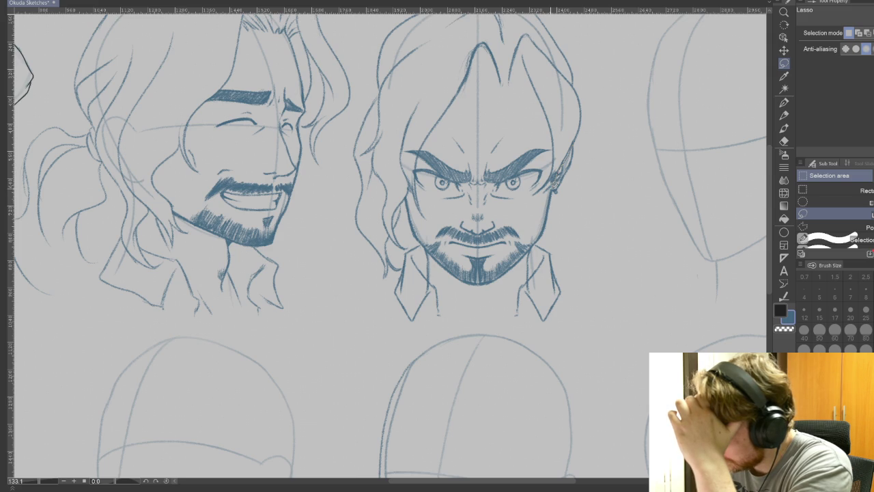
Step: Lasso the lower angry face, widen it to about 105%, confirm, and clear the selection
mouse_move(553, 188)
left_mouse_down()
mouse_move(419, 217)
mouse_move(387, 304)
mouse_move(478, 326)
mouse_move(535, 326)
mouse_move(558, 223)
mouse_move(555, 192)
left_mouse_up()
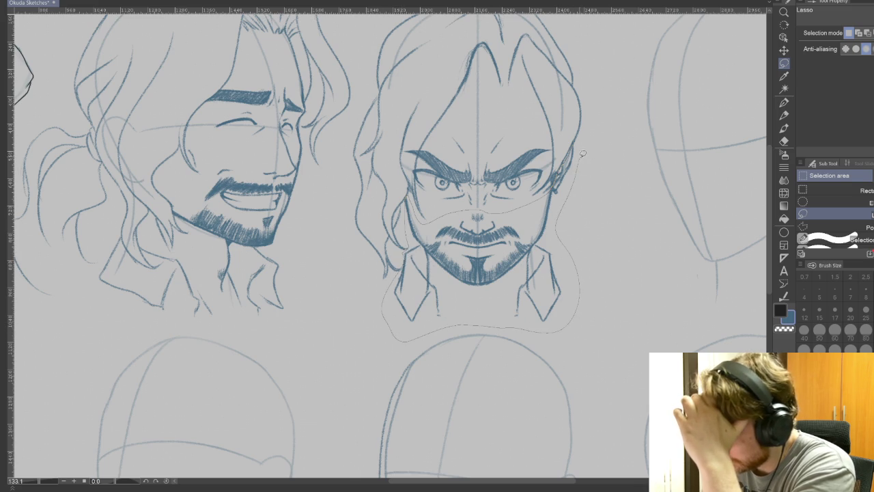
left_click(523, 358)
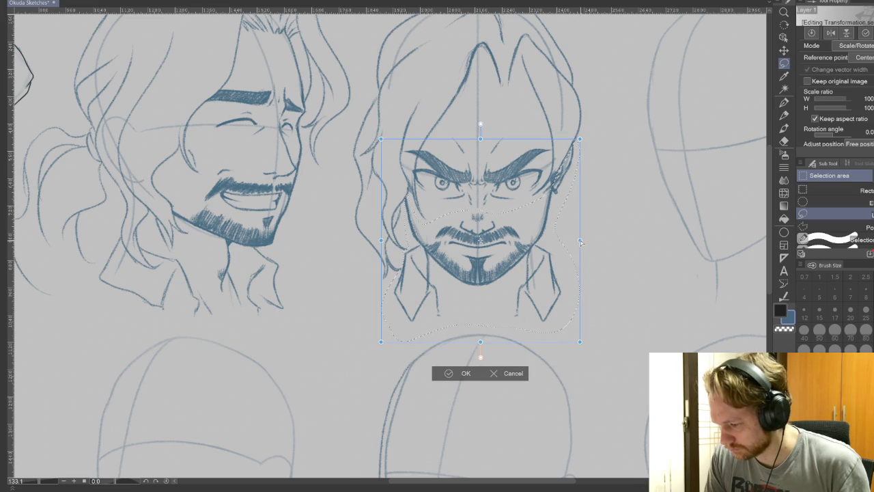
left_click_drag(580, 241, 585, 241)
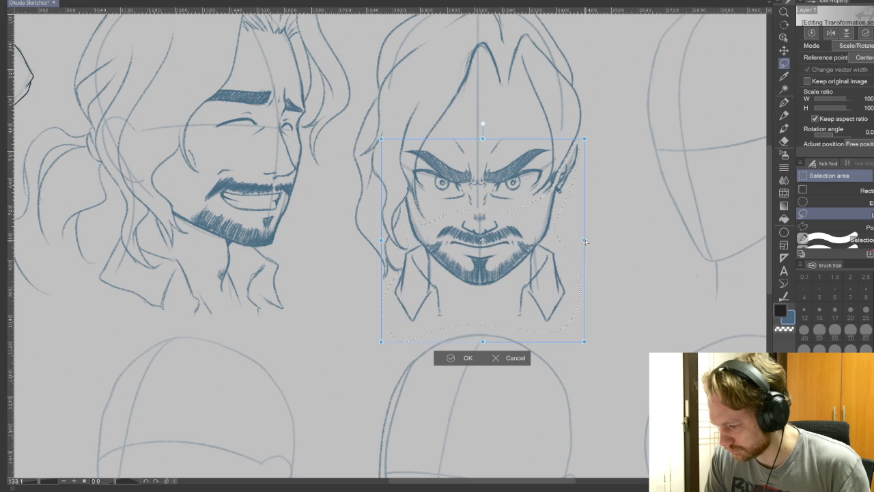
left_click_drag(380, 240, 374, 241)
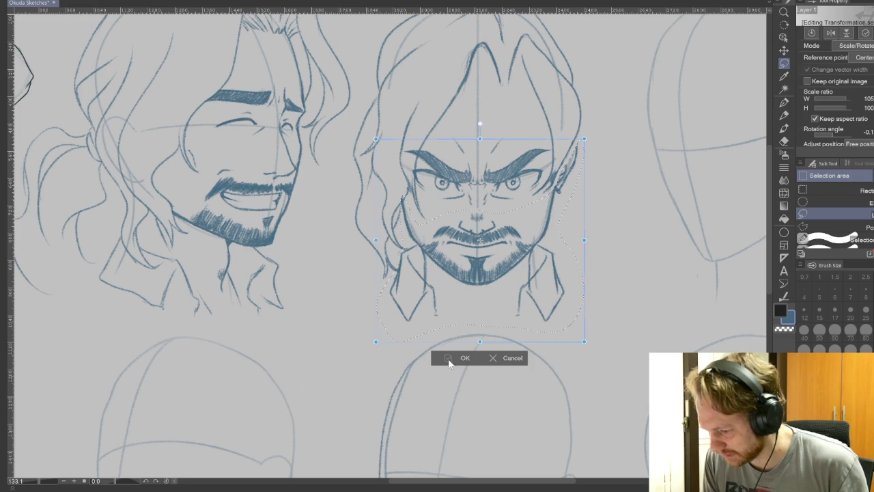
left_click(451, 359)
left_click(394, 358)
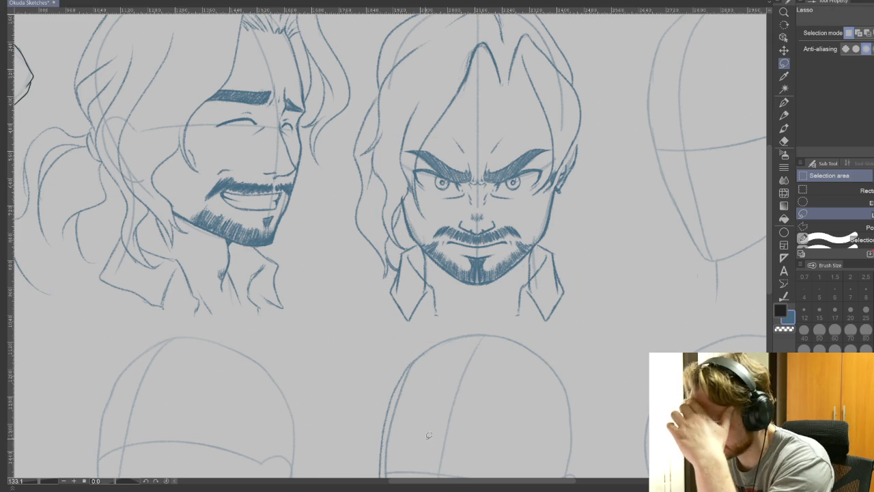
key("e")
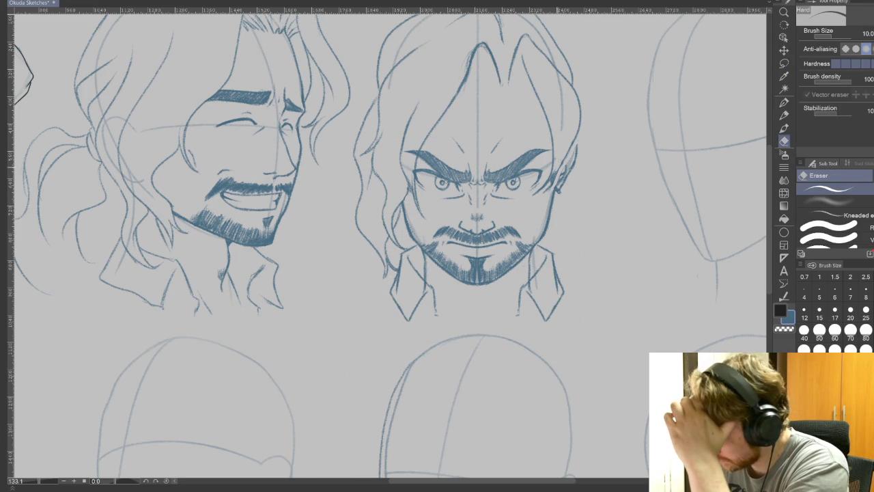
Step: Erase sketch lines near the right ear and redraw the right hair and ear lines
left_click_drag(557, 164, 553, 182)
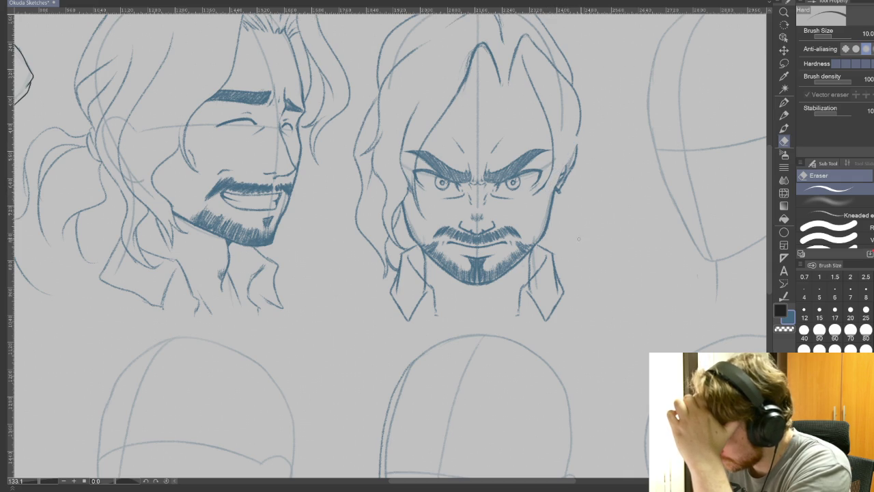
key("p")
mouse_move(578, 102)
left_mouse_down()
mouse_move(581, 135)
mouse_move(549, 187)
left_mouse_up()
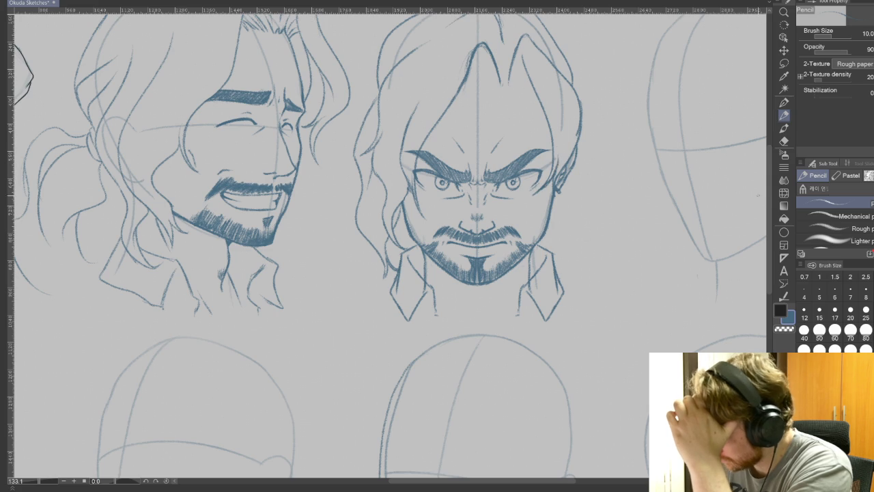
scroll(623, 139, "up", 3)
mouse_move(546, 90)
left_mouse_down()
mouse_move(570, 116)
mouse_move(580, 152)
left_mouse_up()
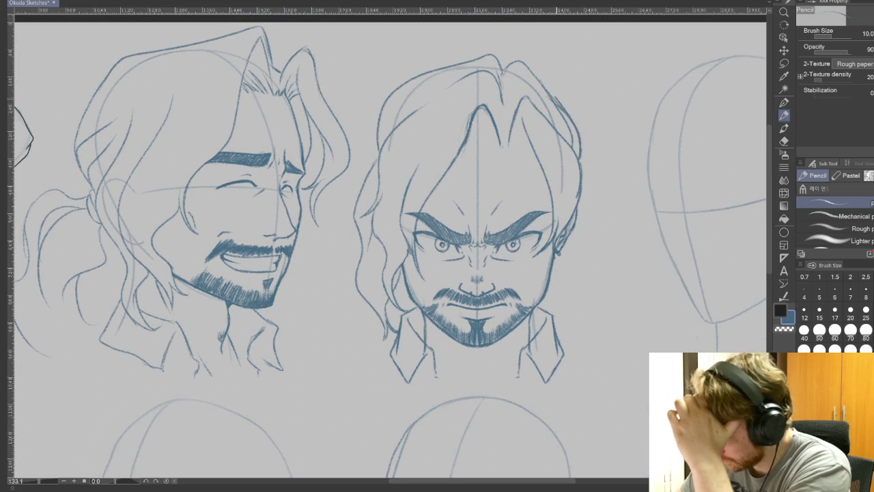
Step: Add a right collar stroke, a small mark under the chin, and a centre hair stroke
key("e")
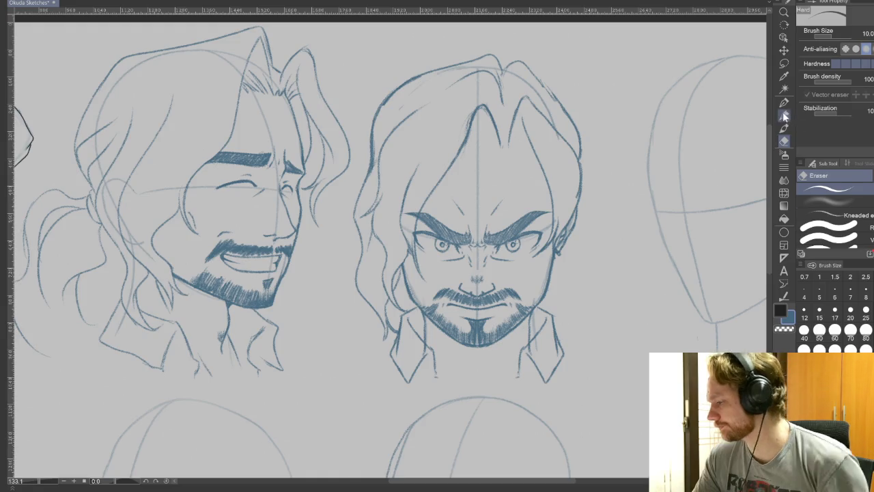
key("p")
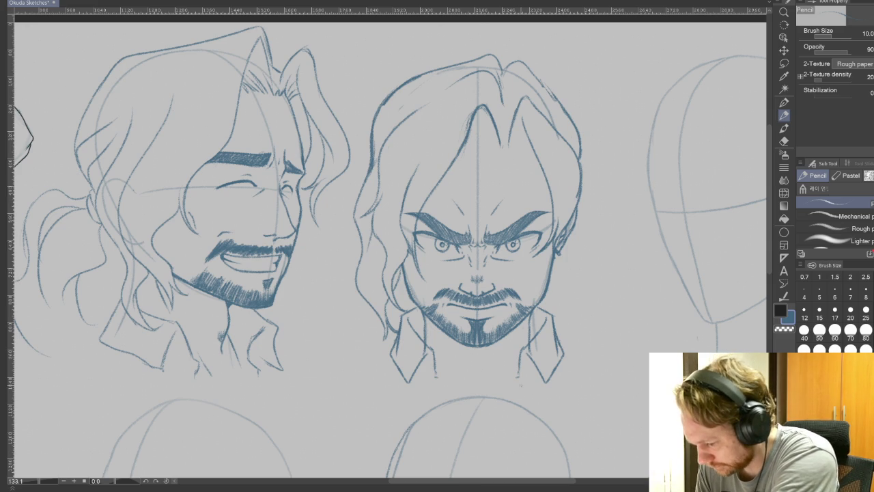
left_click_drag(525, 321, 505, 369)
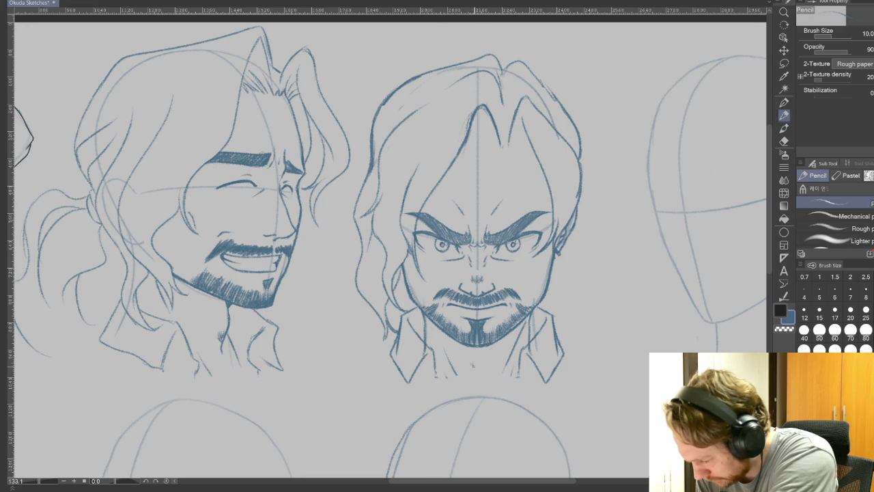
left_click_drag(476, 362, 481, 369)
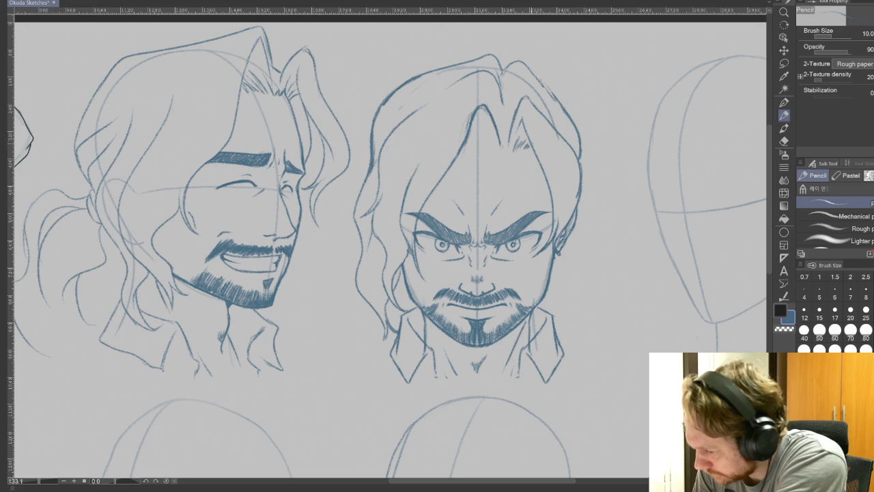
left_click_drag(506, 116, 498, 151)
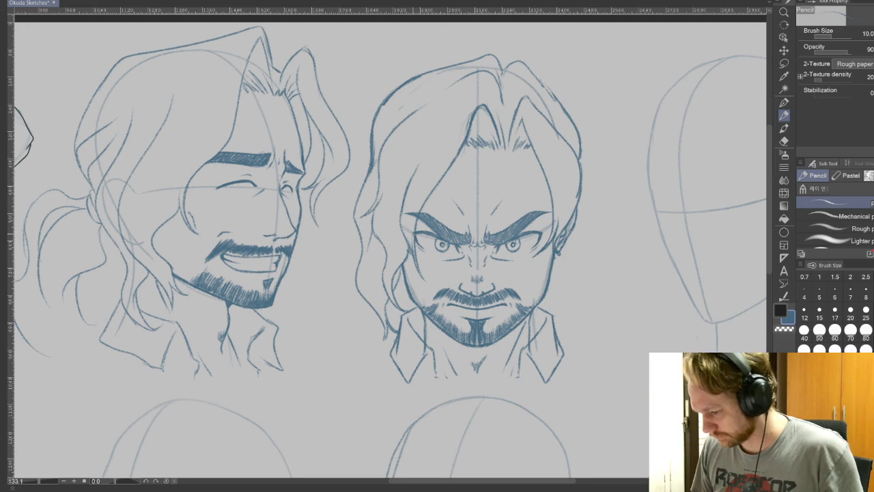
Step: Draw wavy hair locks beside and below the right ear, plus an inner ear line
key("e")
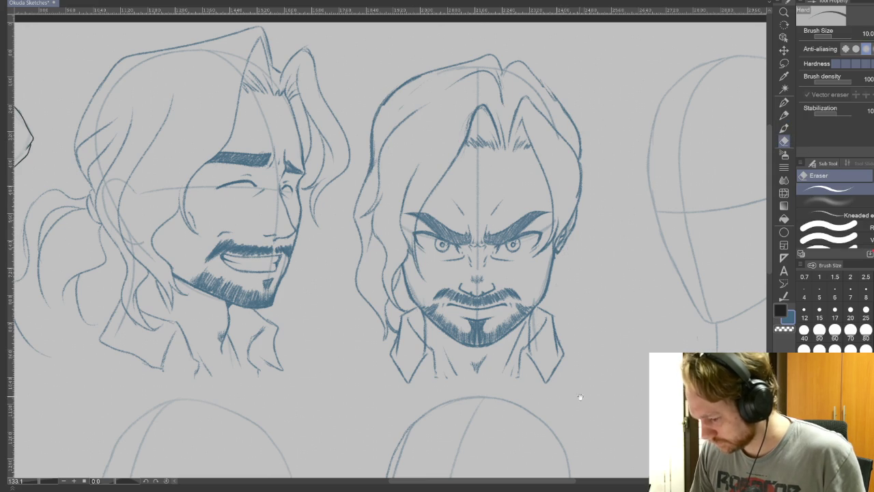
left_click_drag(567, 387, 580, 291)
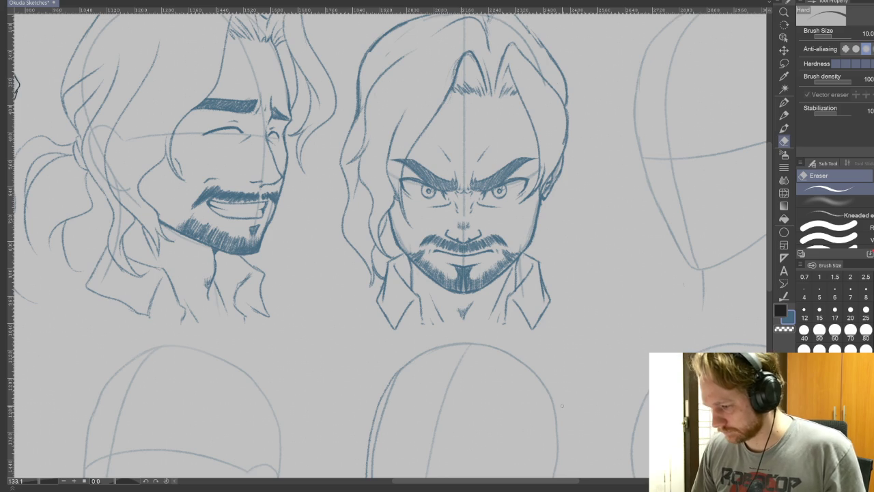
left_click(784, 116)
left_click_drag(611, 266, 624, 306)
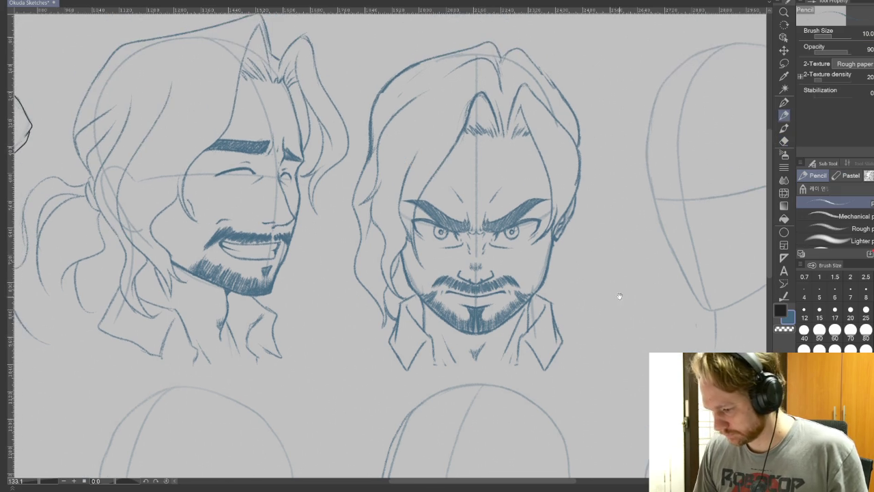
left_click_drag(569, 232, 572, 324)
left_click_drag(571, 289, 568, 327)
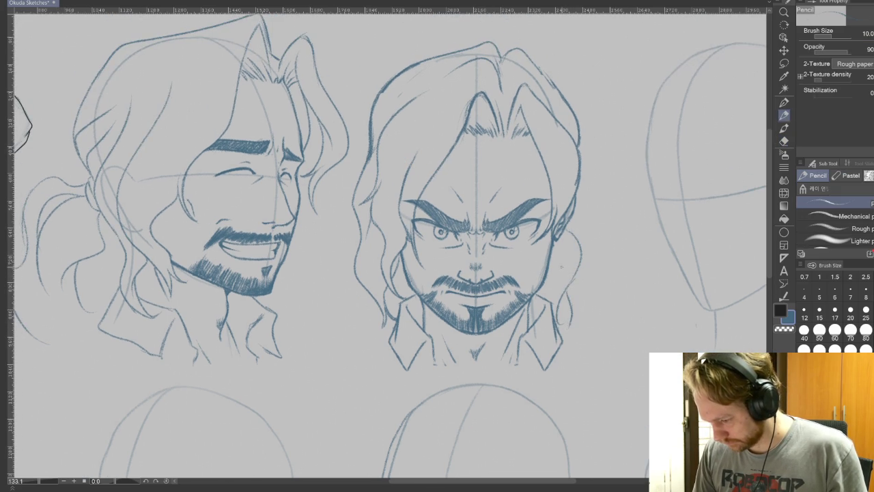
left_click_drag(561, 242, 556, 280)
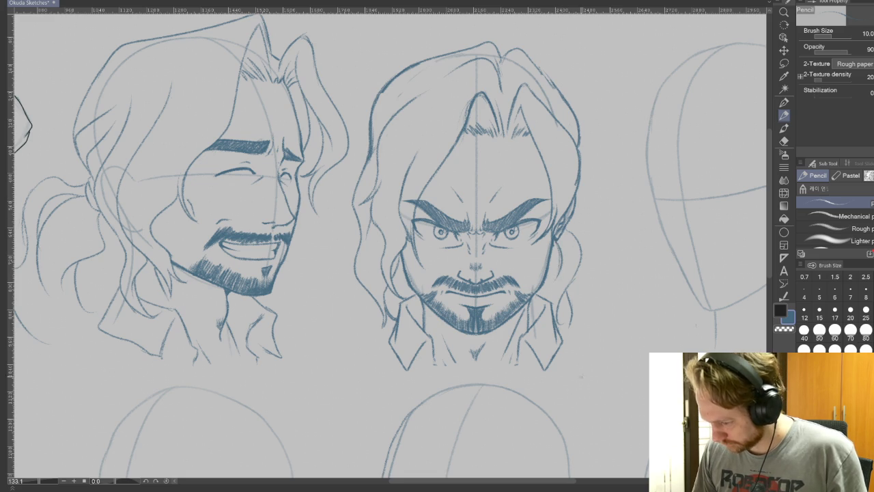
mouse_move(649, 376)
left_mouse_down()
mouse_move(634, 357)
mouse_move(611, 362)
left_mouse_up()
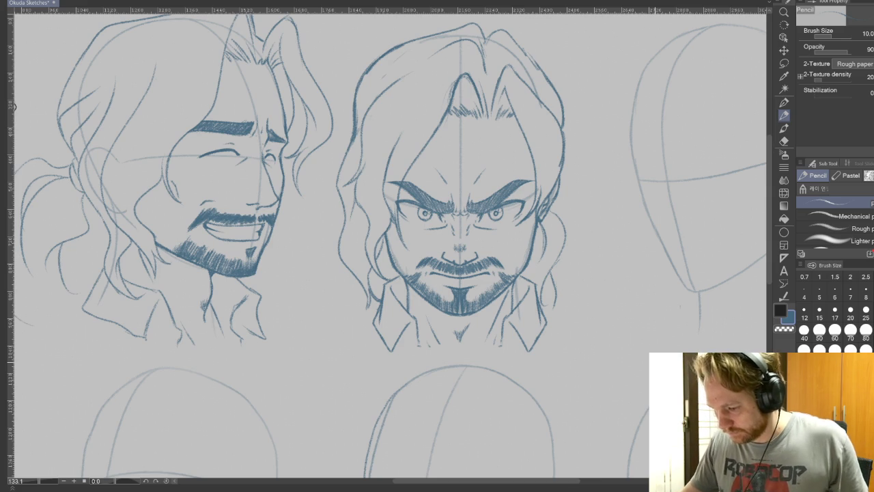
scroll(635, 373, "down", 3)
scroll(635, 372, "up", 1)
scroll(634, 373, "up", 1)
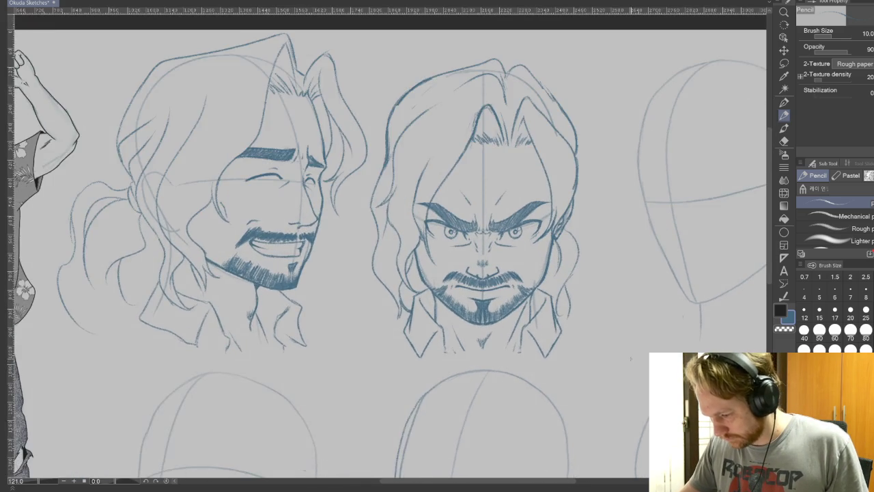
scroll(627, 354, "up", 2)
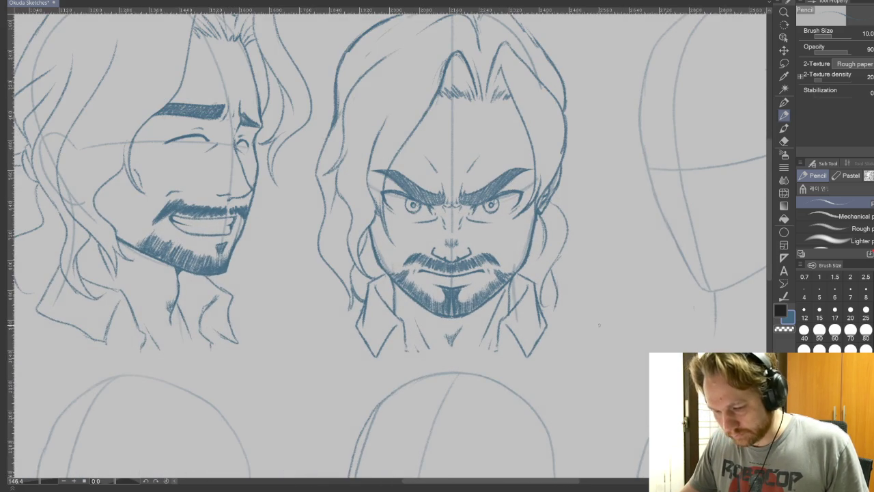
Step: Pan and zoom the canvas to bring the lower row of head constructions into view
scroll(600, 325, "down", 3)
scroll(484, 338, "up", 1)
scroll(484, 337, "up", 1)
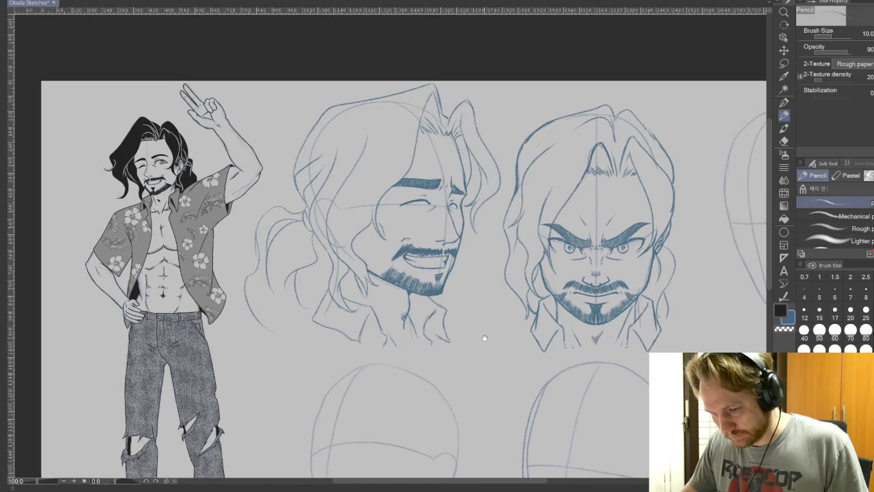
left_click_drag(484, 337, 341, 312)
left_click_drag(529, 291, 486, 292)
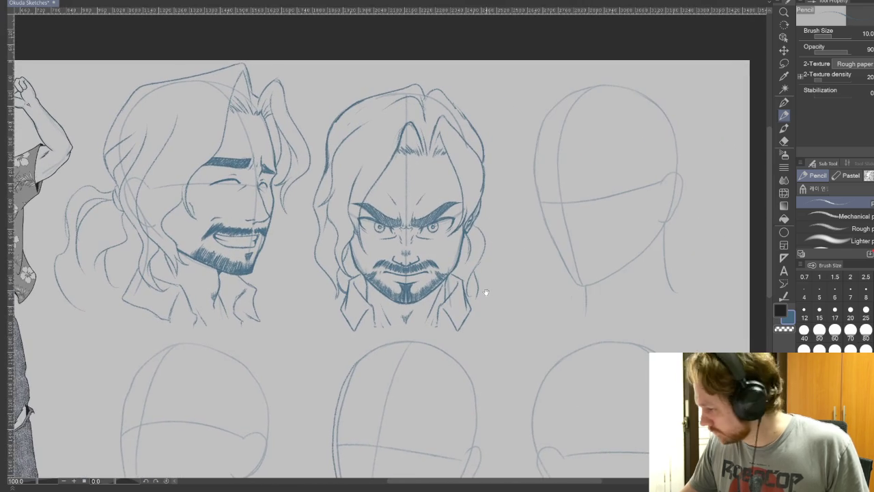
scroll(606, 222, "up", 1)
scroll(606, 221, "up", 1)
scroll(606, 221, "up", 1)
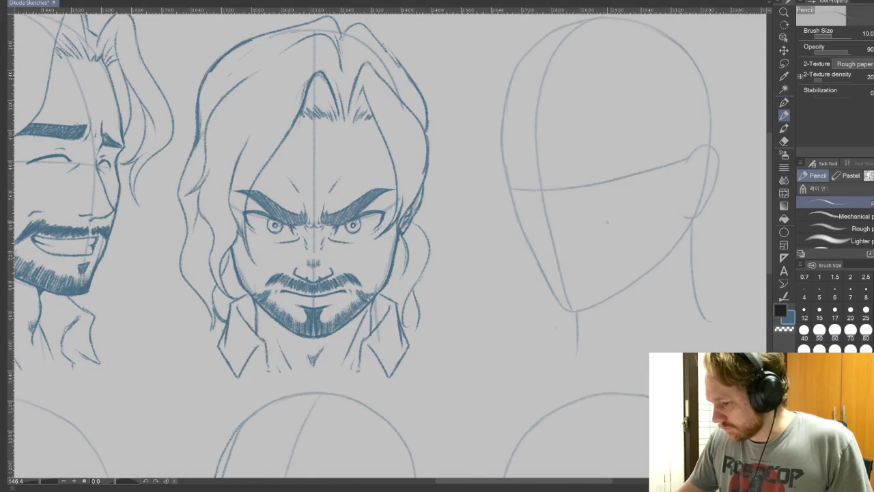
scroll(607, 221, "down", 1)
scroll(614, 232, "down", 2)
mouse_move(681, 243)
left_mouse_down()
mouse_move(674, 176)
mouse_move(664, 194)
left_mouse_up()
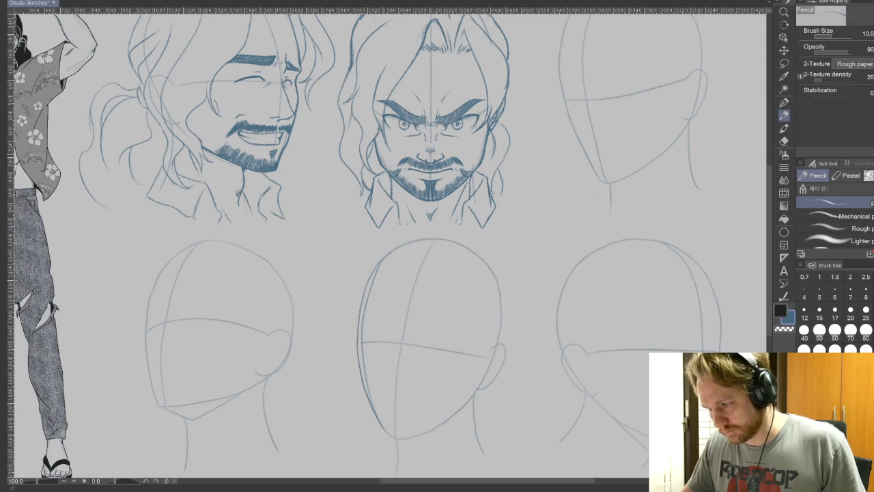
Step: Erase the lower middle head's left construction lines with a Soft eraser at size 100
left_click(783, 140)
mouse_move(384, 261)
left_mouse_down()
mouse_move(364, 316)
mouse_move(373, 410)
left_mouse_up()
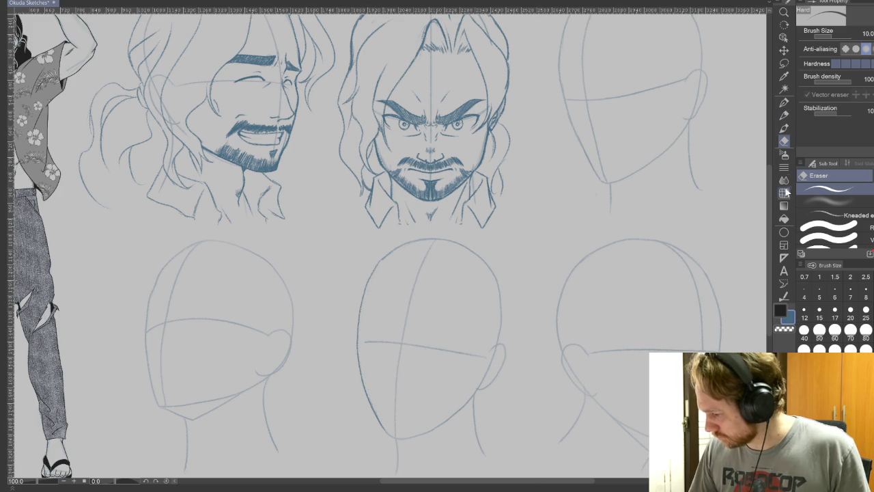
left_click(829, 199)
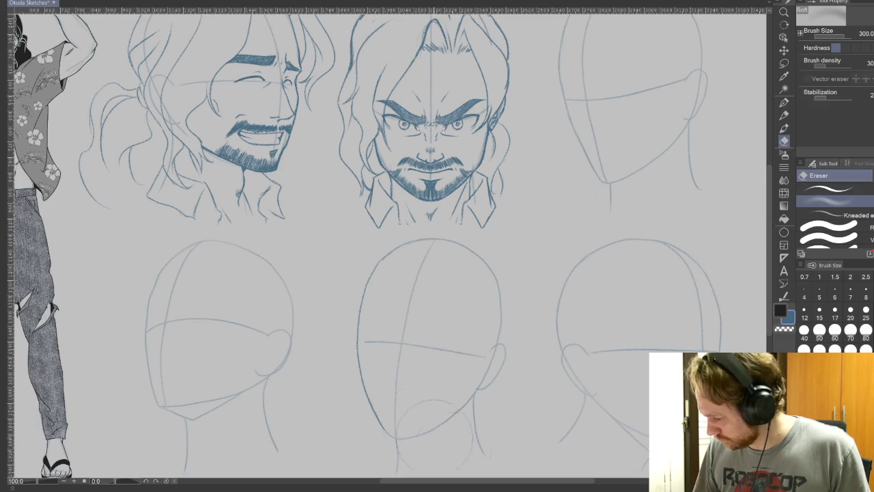
key("bracketleft")
key("bracketleft")
key("bracketleft")
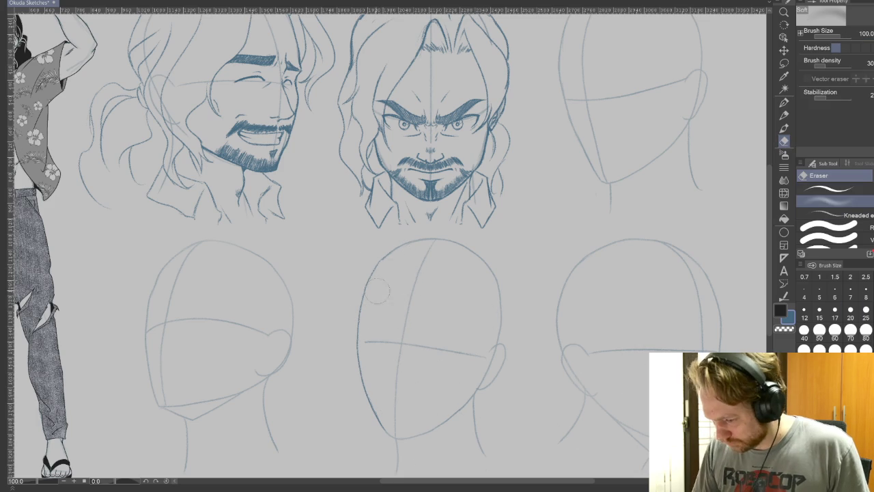
left_click_drag(361, 287, 382, 434)
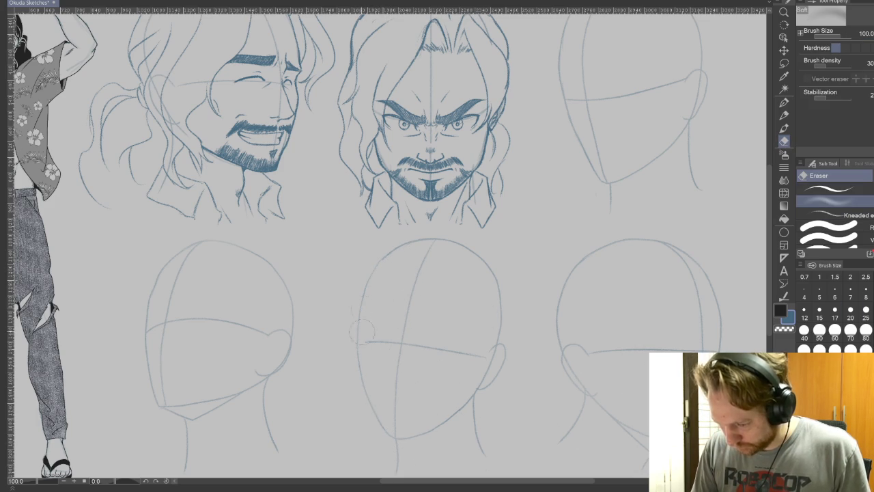
left_click(784, 115)
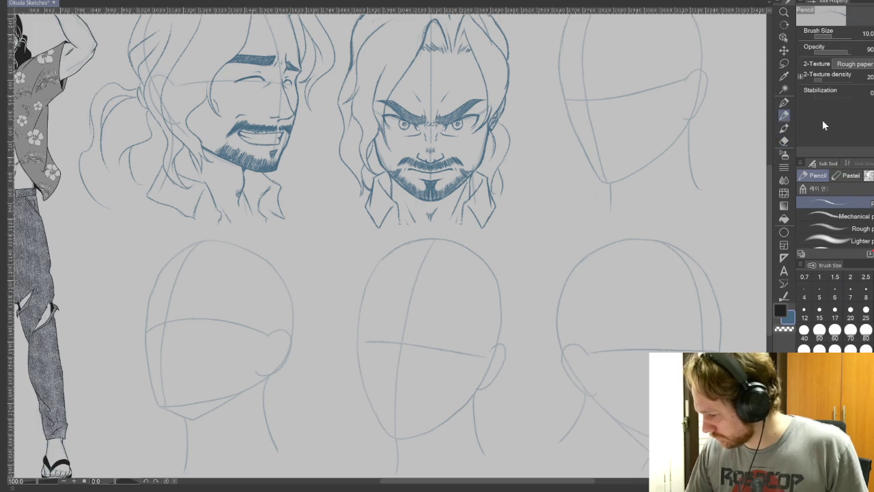
Step: Zoom in on the angry head and erase the centre guideline along its nose with a hard eraser
left_click_drag(673, 200, 565, 313)
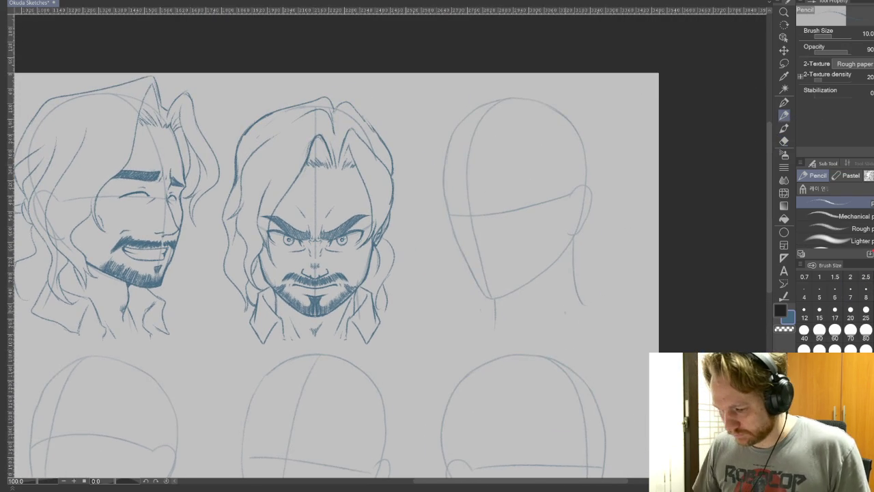
scroll(430, 318, "up", 3)
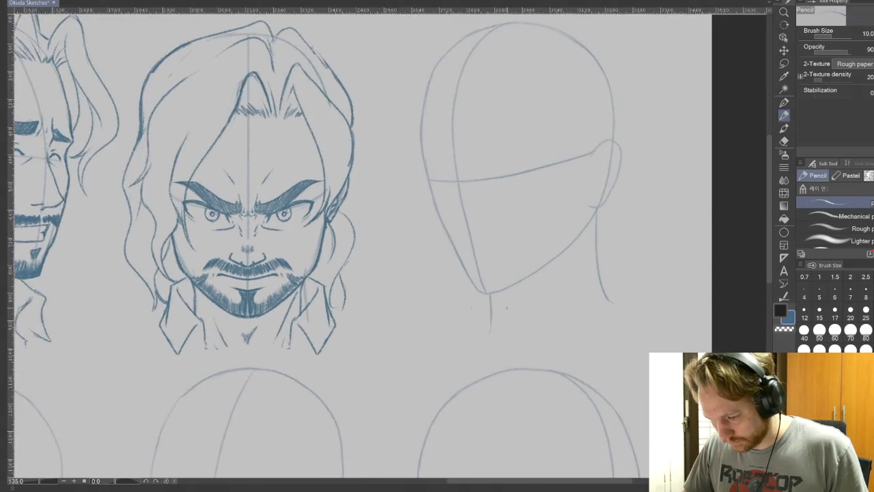
left_click_drag(429, 318, 630, 321)
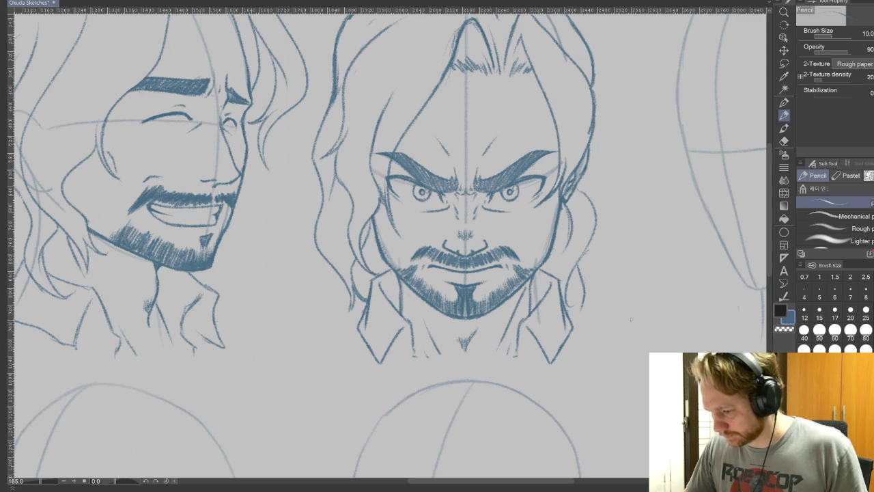
key("e")
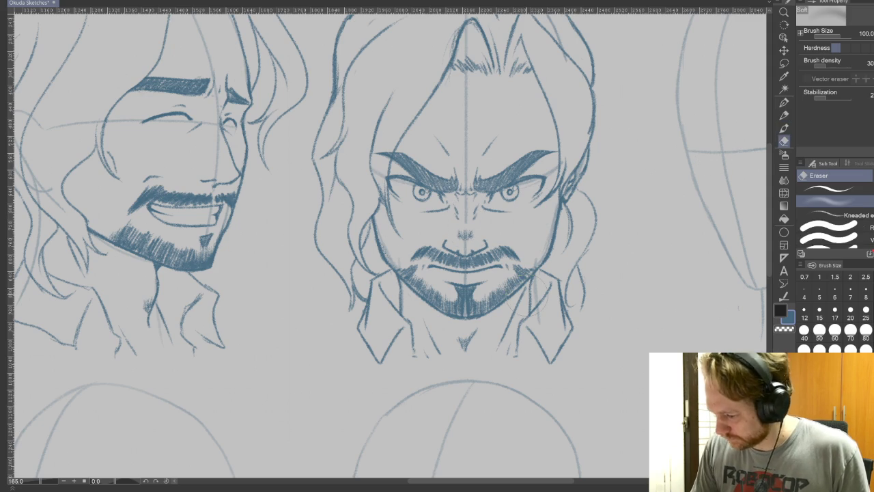
key("e")
left_click_drag(466, 197, 466, 224)
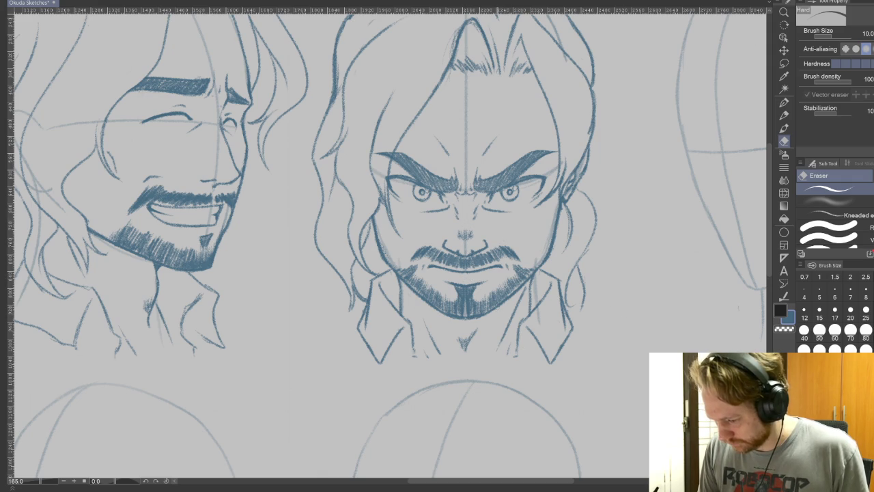
left_click_drag(465, 244, 465, 253)
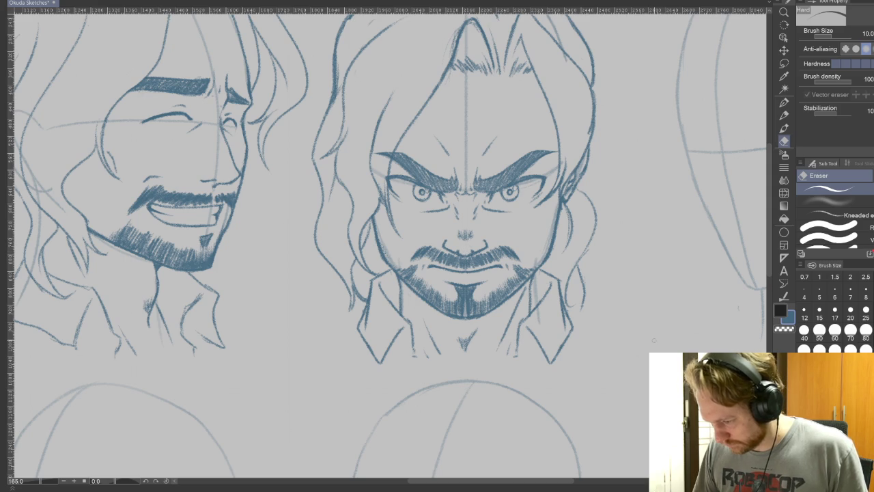
Step: Pan to the three-quarter head and start its left cheek line in pencil
left_click_drag(673, 311, 535, 370)
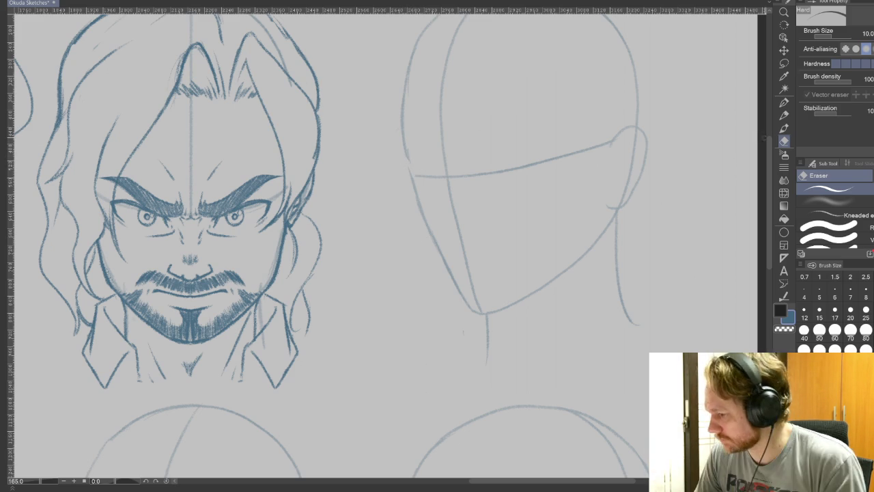
key("p")
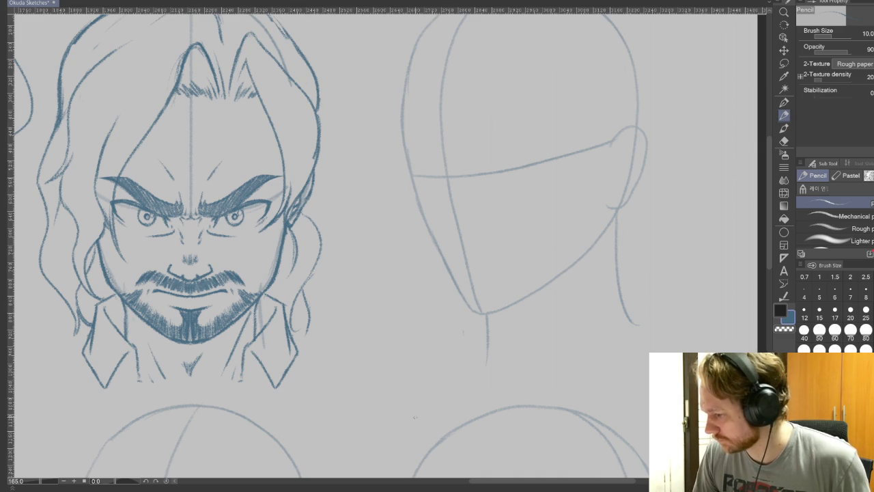
left_click_drag(404, 155, 417, 209)
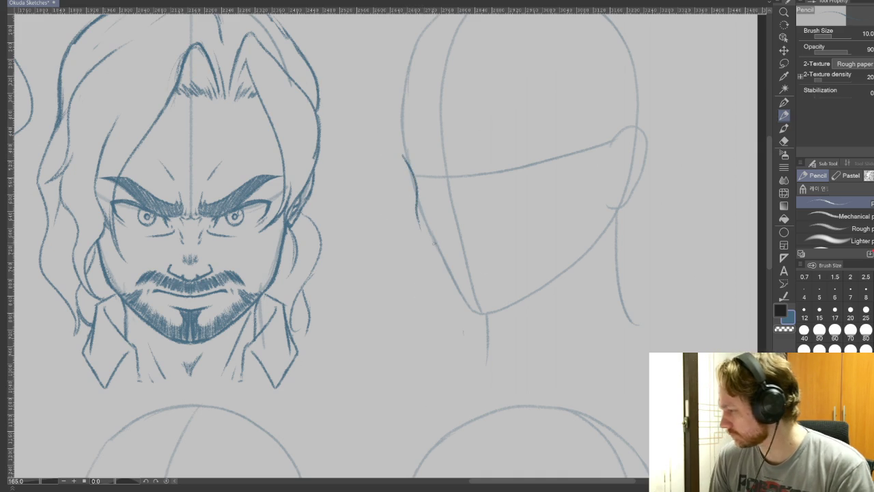
Step: Draw and retrace the three-quarter head's left and right jaw lines and chin
left_click_drag(416, 208, 469, 307)
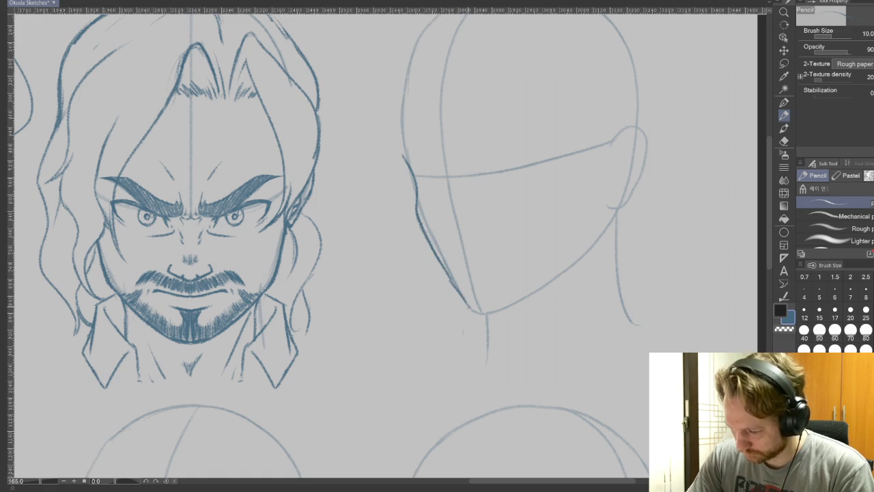
left_click_drag(445, 271, 469, 311)
left_click_drag(423, 224, 451, 279)
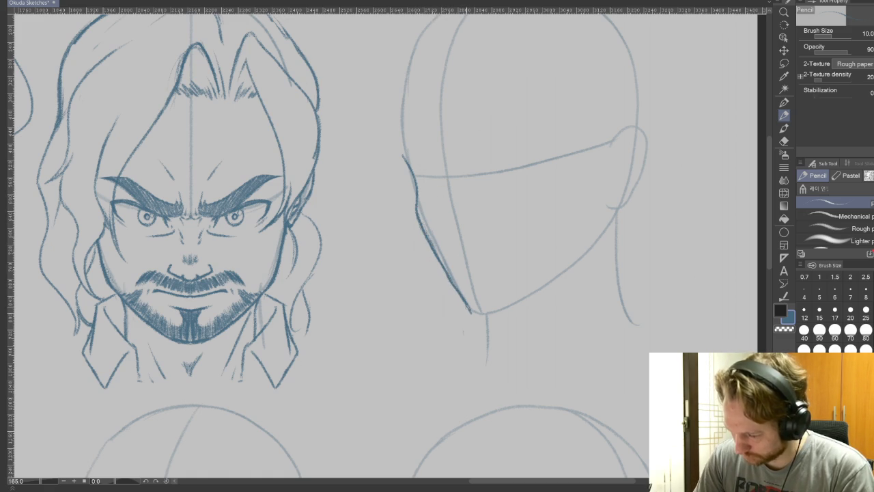
mouse_move(468, 314)
left_mouse_down()
mouse_move(550, 287)
mouse_move(600, 239)
mouse_move(609, 217)
left_mouse_up()
left_click_drag(584, 256, 515, 303)
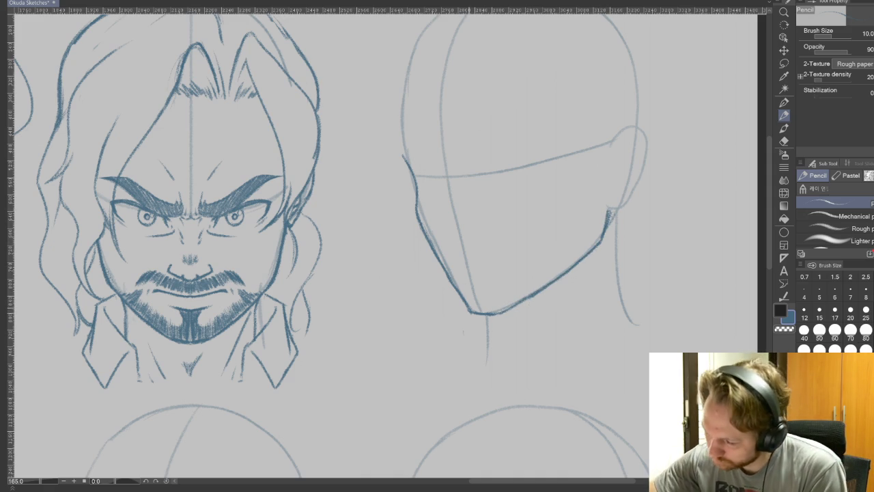
left_click_drag(448, 281, 418, 220)
left_click_drag(443, 274, 425, 235)
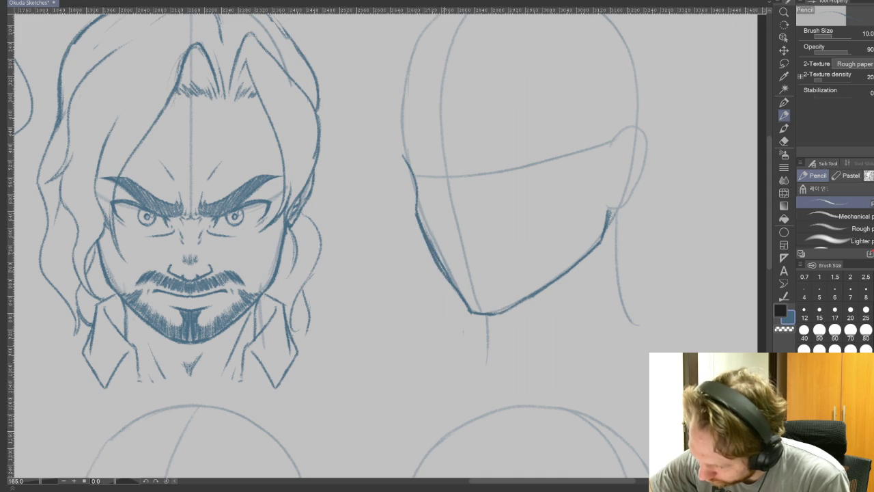
Step: Clean up the left jaw line, then extend and refine the head's left outline
left_click(784, 141)
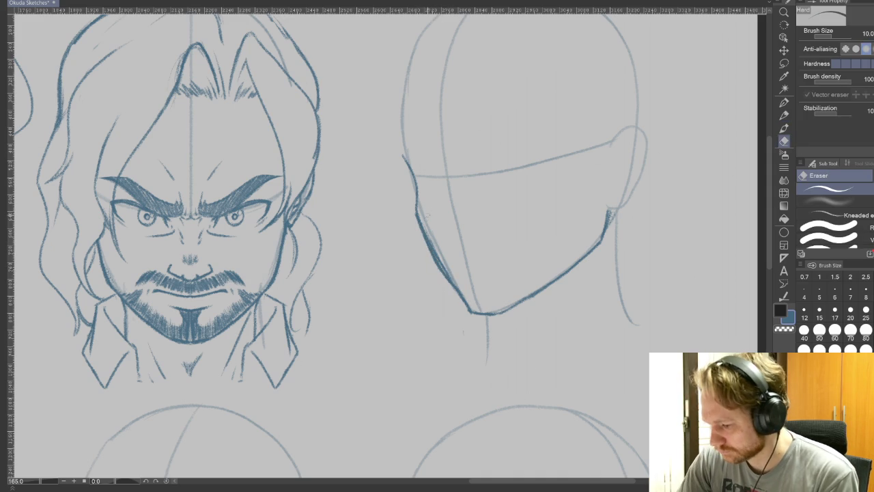
left_click_drag(419, 211, 447, 276)
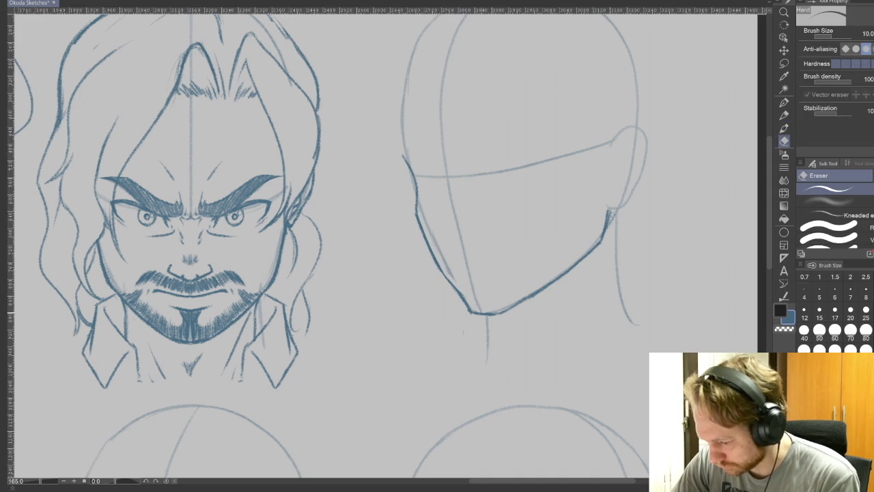
key("p")
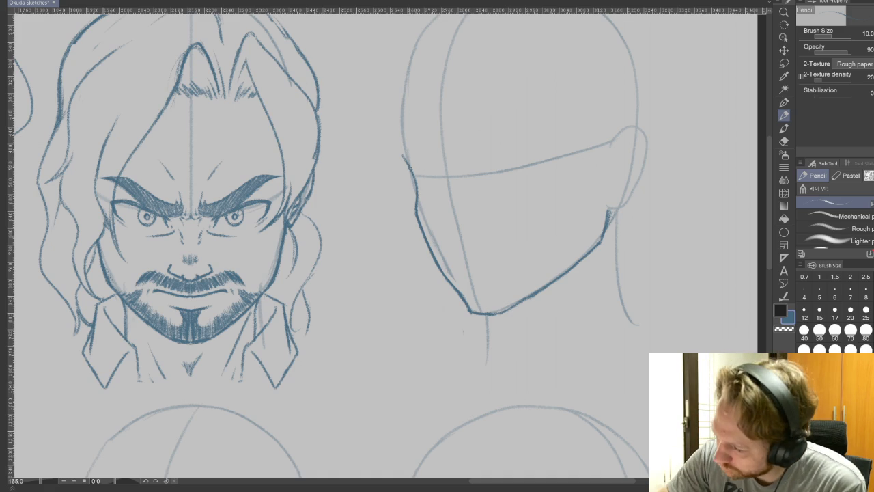
mouse_move(399, 134)
left_mouse_down()
mouse_move(402, 153)
mouse_move(400, 92)
mouse_move(409, 56)
left_mouse_up()
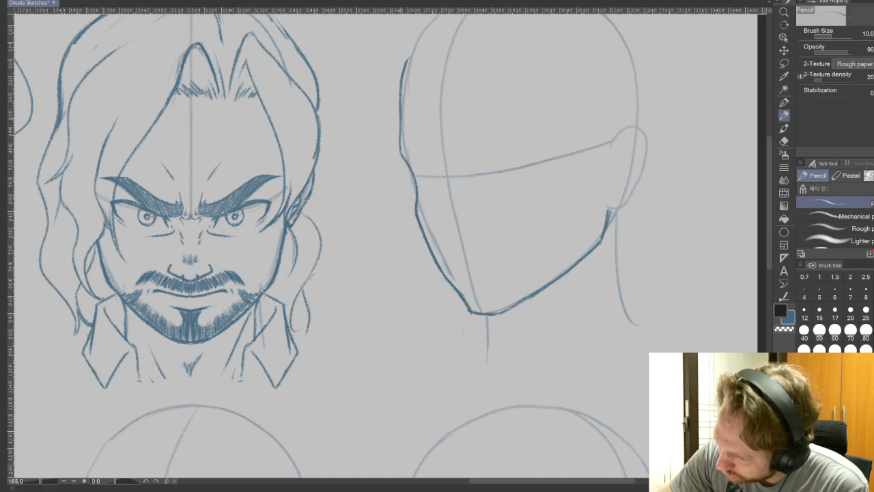
left_click_drag(412, 179, 416, 214)
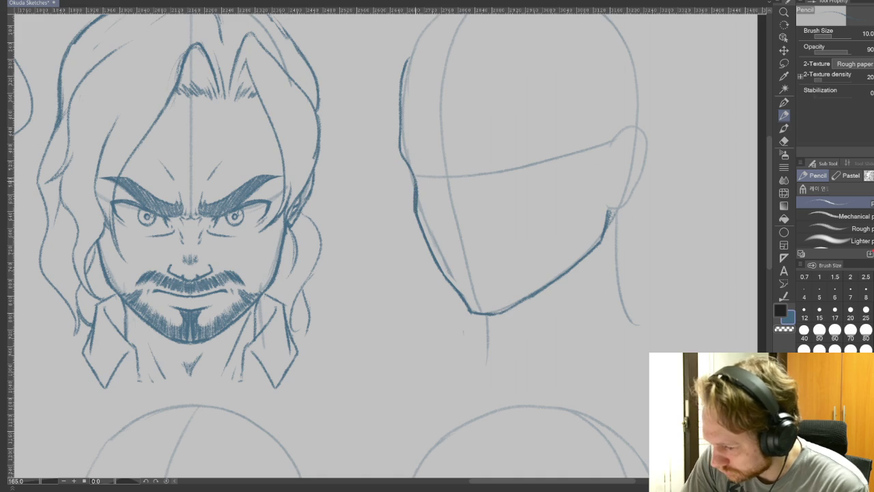
key("e")
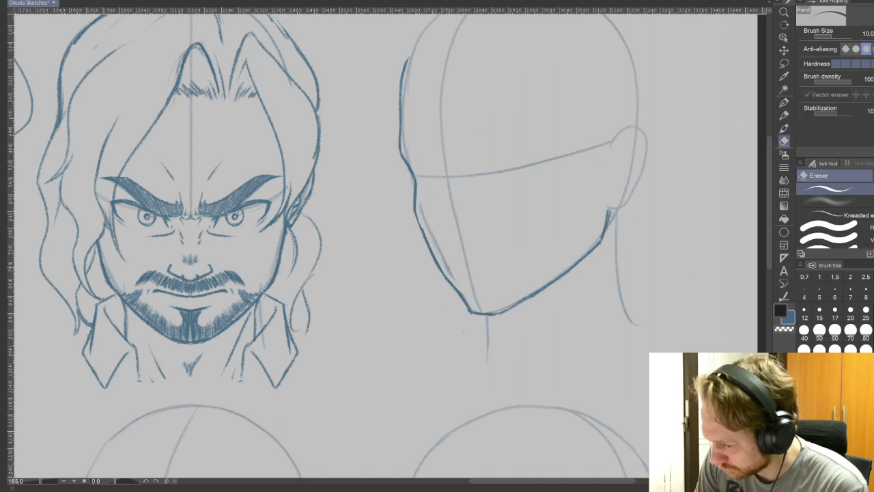
left_click_drag(417, 184, 419, 213)
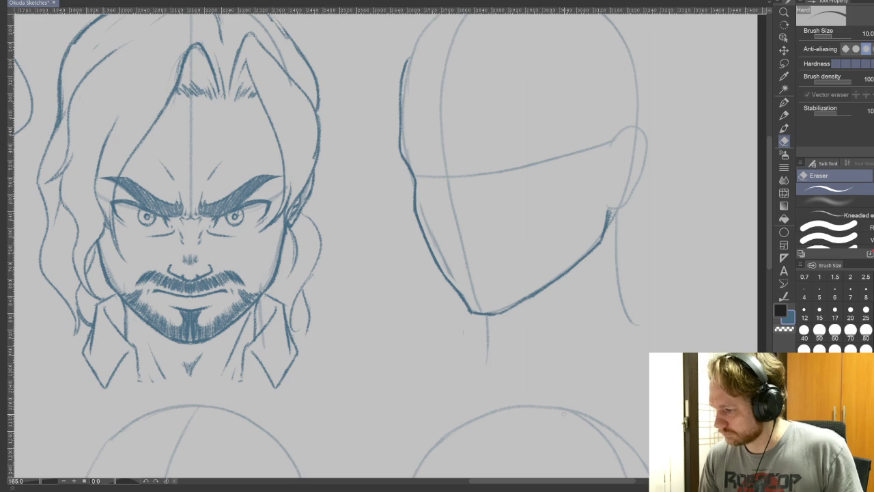
left_click(784, 114)
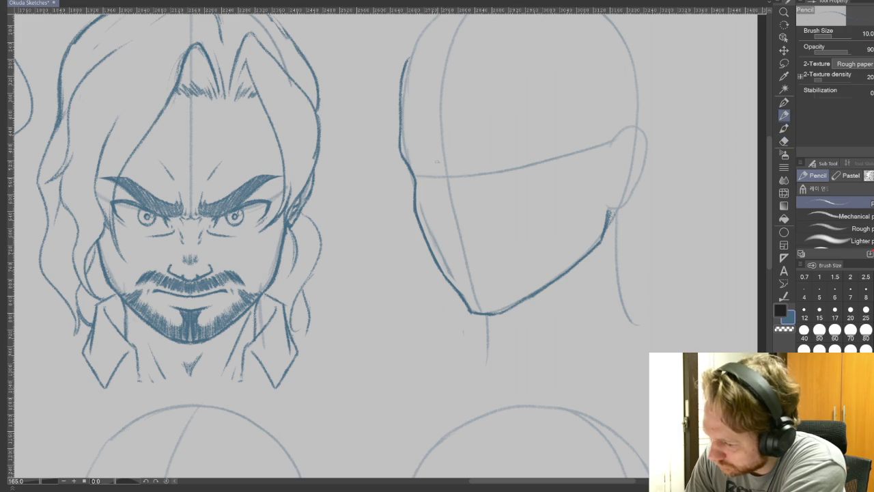
Step: Sketch the brow ridge and the nose bridge, tip and underside on the three-quarter face
left_click_drag(434, 158, 441, 168)
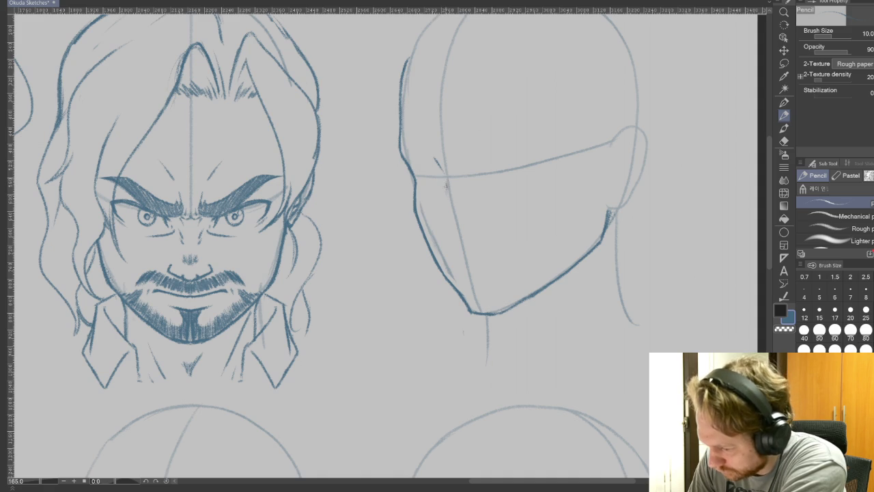
left_click_drag(446, 191, 439, 231)
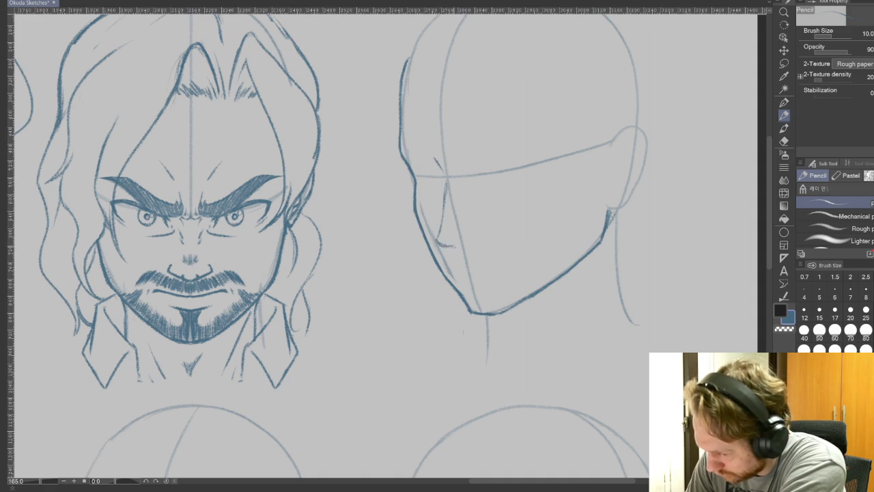
left_click_drag(438, 233, 435, 244)
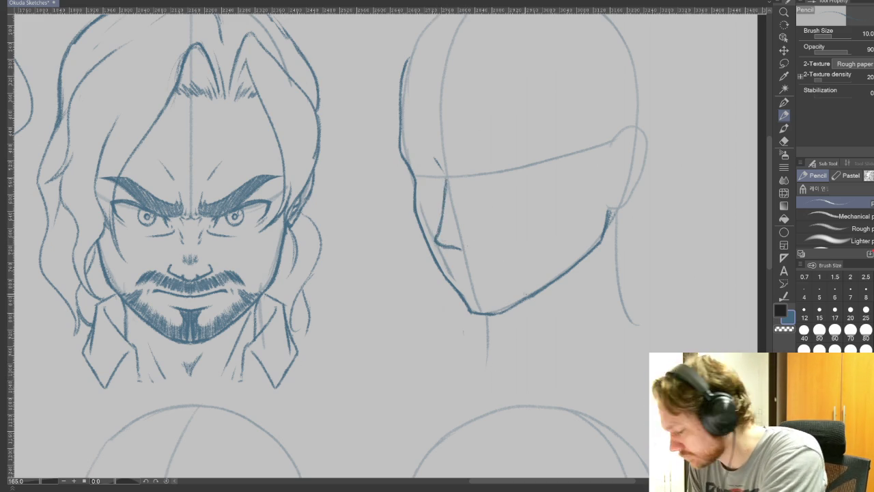
left_click_drag(462, 244, 477, 240)
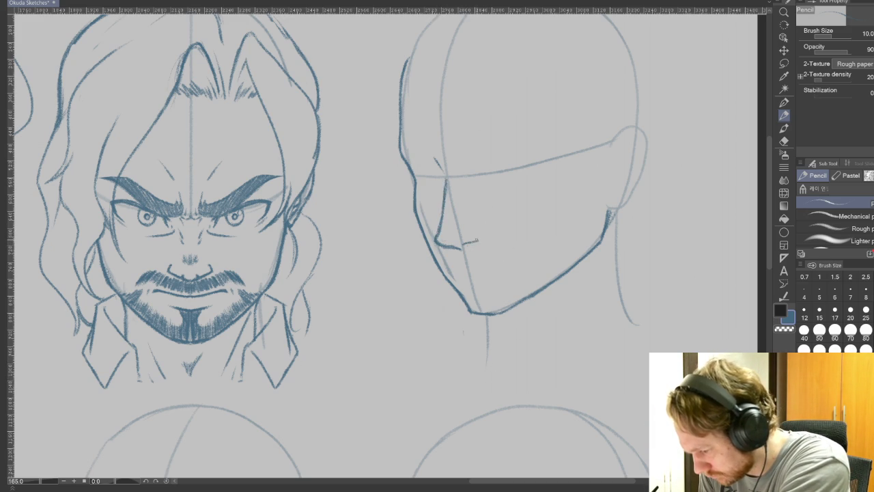
Step: Reframe and tilt the canvas view, then add a cheek contour to the three-quarter face
mouse_move(258, 438)
left_mouse_down()
mouse_move(507, 387)
mouse_move(595, 417)
left_mouse_up()
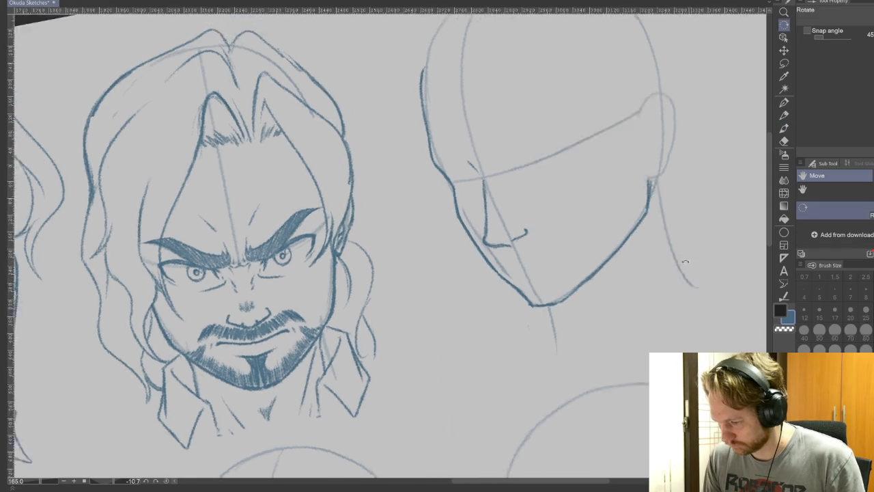
left_click_drag(478, 204, 410, 287)
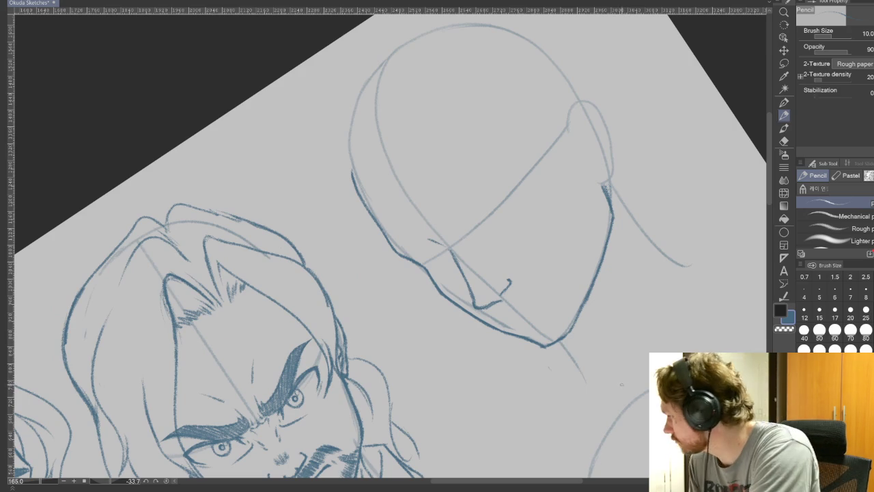
left_click_drag(428, 237, 400, 243)
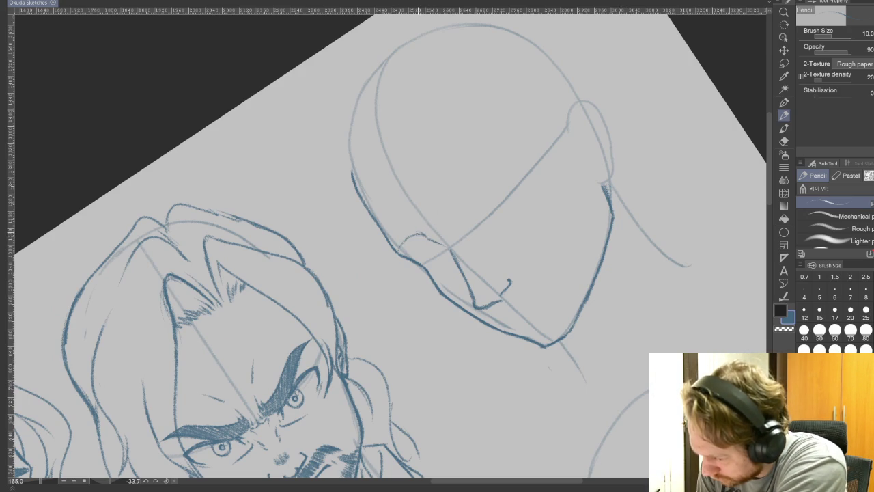
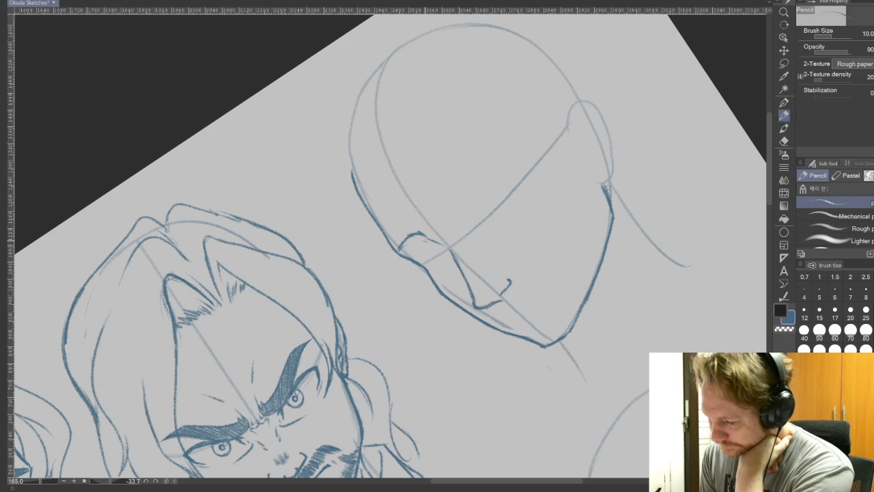
Step: Hatch the far-side brow and shape the thick near eyebrow on the bald third head
left_click_drag(416, 241, 433, 246)
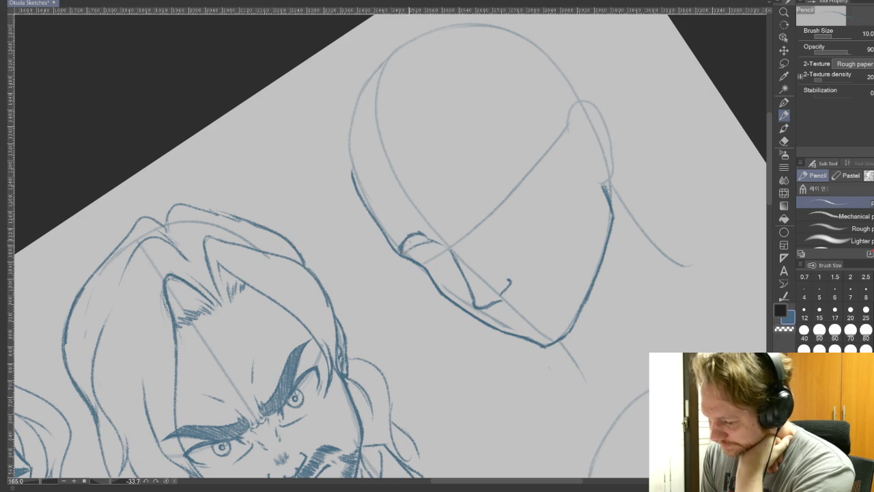
left_click_drag(410, 245, 427, 237)
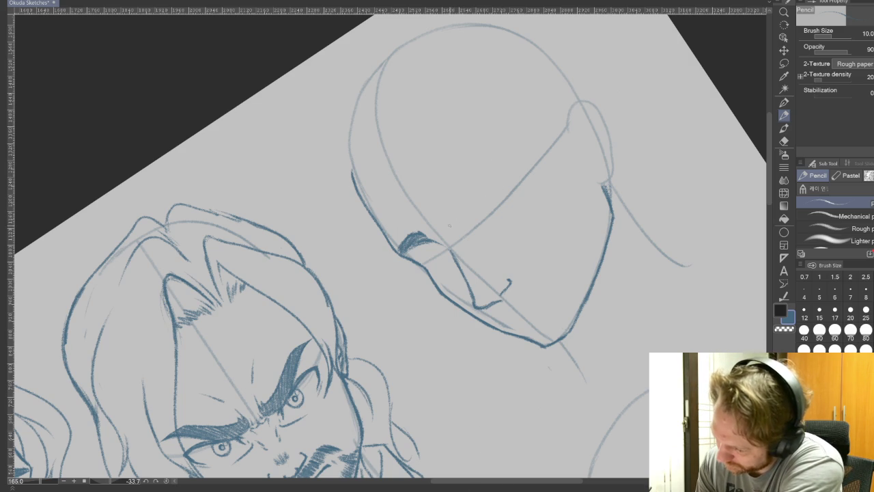
left_click_drag(467, 213, 497, 175)
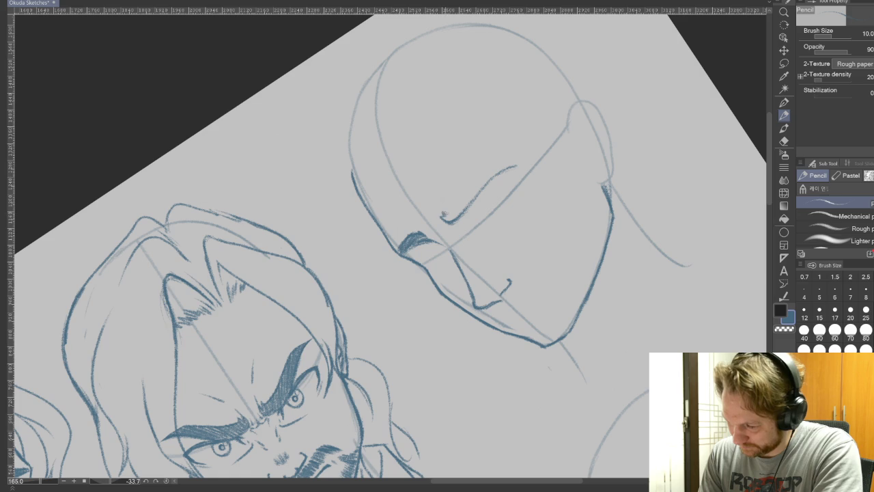
left_click_drag(447, 213, 517, 165)
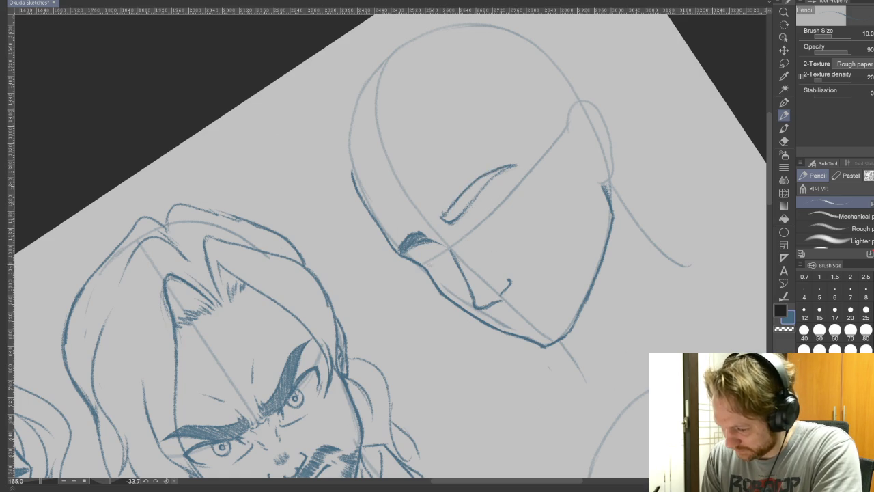
Step: Mark the eye corner and fill the brow and closed, downcast eyelids with dark hatching
left_click_drag(436, 265, 442, 260)
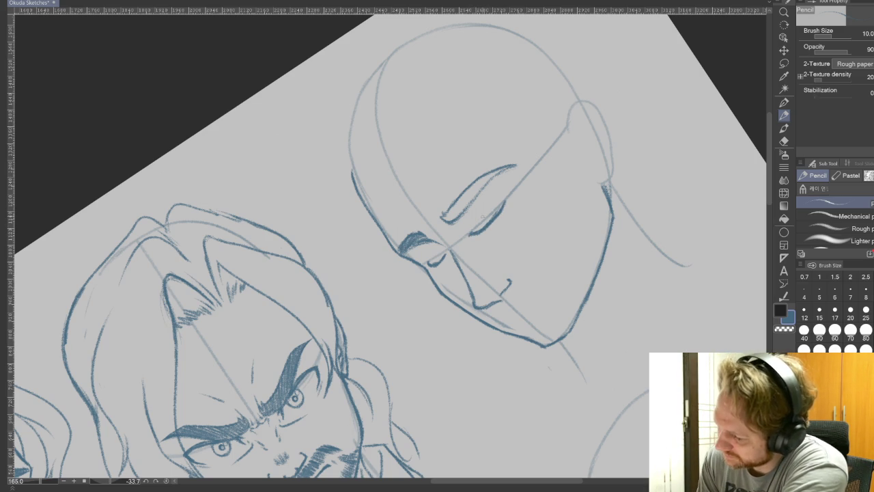
mouse_move(445, 221)
left_mouse_down()
mouse_move(467, 188)
mouse_move(495, 170)
left_mouse_up()
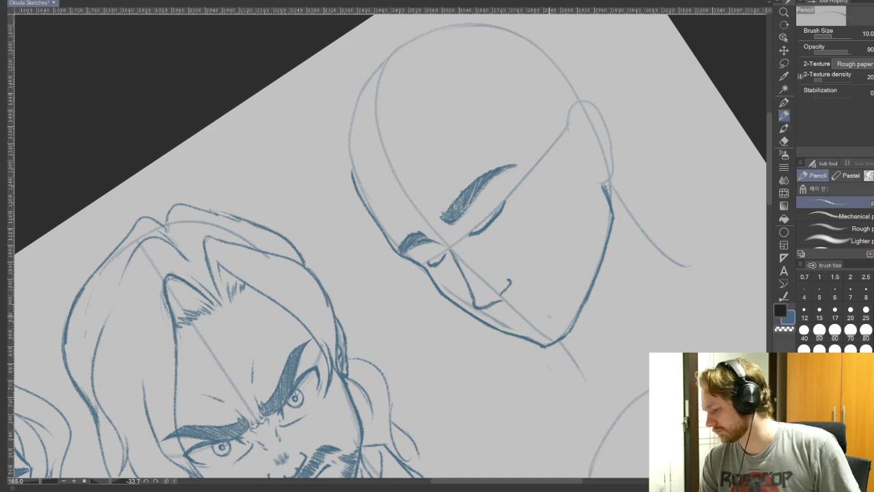
left_click_drag(613, 347, 608, 285)
scroll(608, 286, "down", 3)
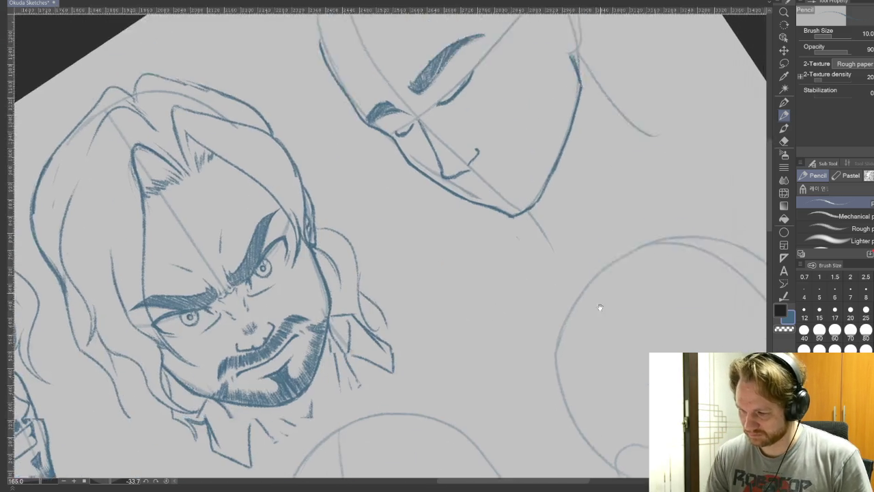
Step: Straighten the view onto the bald head, try a mouth below its nose, and undo it
scroll(599, 283, "up", 3)
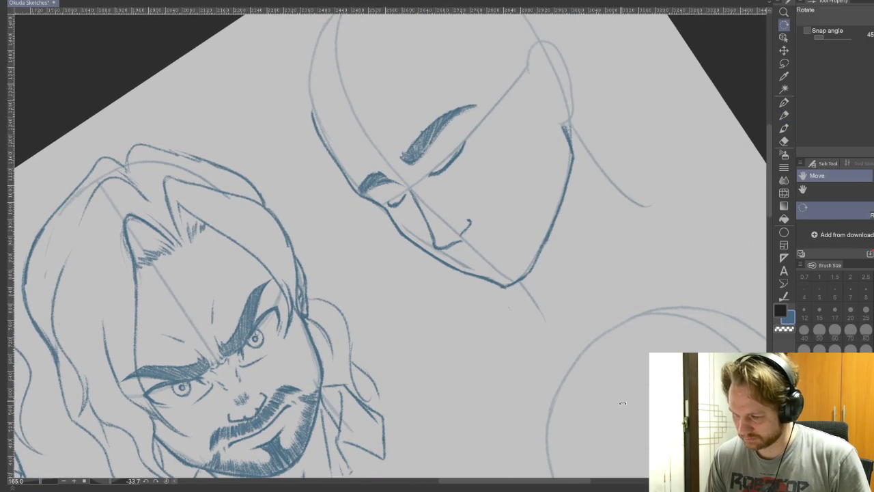
key("ctrl+at")
mouse_move(430, 418)
left_mouse_down()
mouse_move(730, 390)
mouse_move(512, 408)
left_mouse_up()
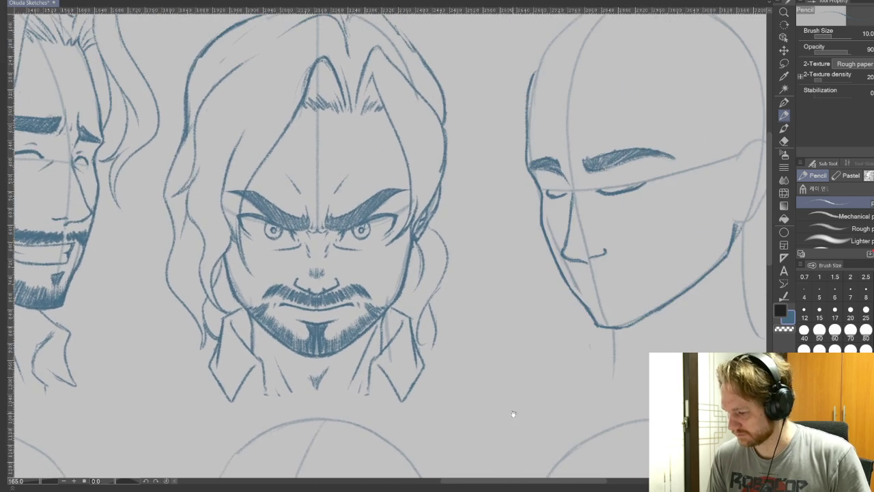
left_click_drag(579, 416, 536, 443)
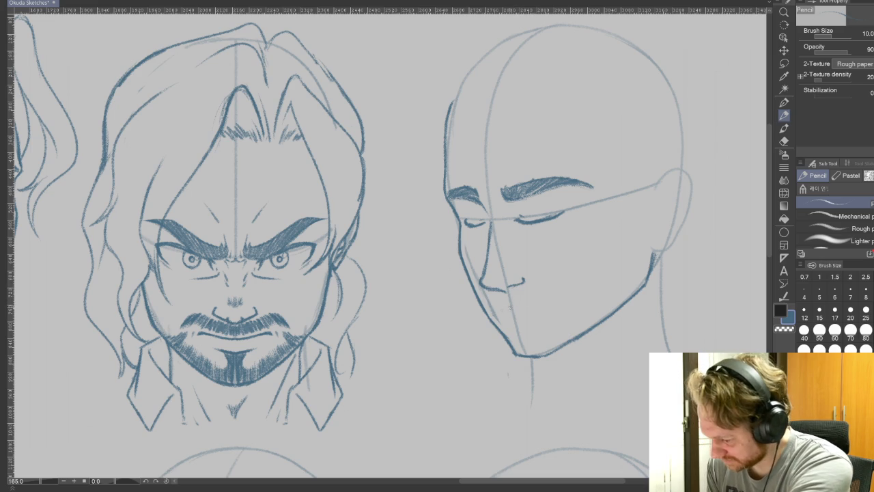
left_click_drag(505, 309, 541, 308)
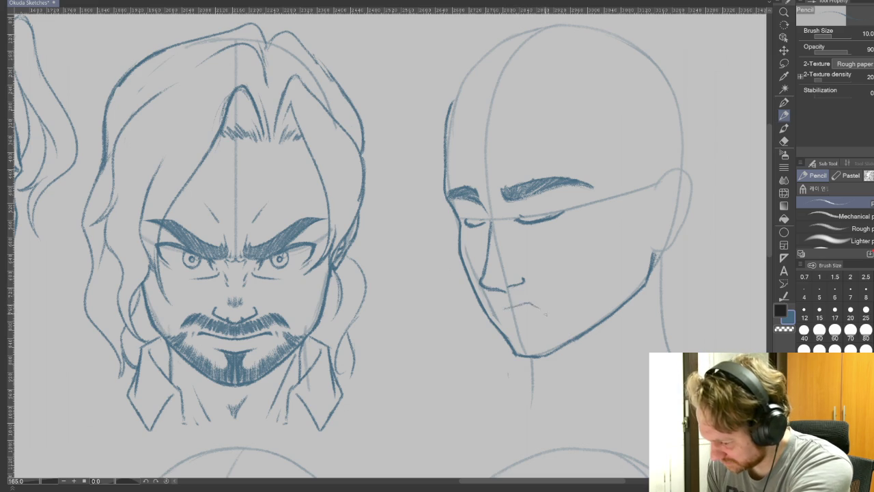
key("ctrl+z")
key("ctrl+z")
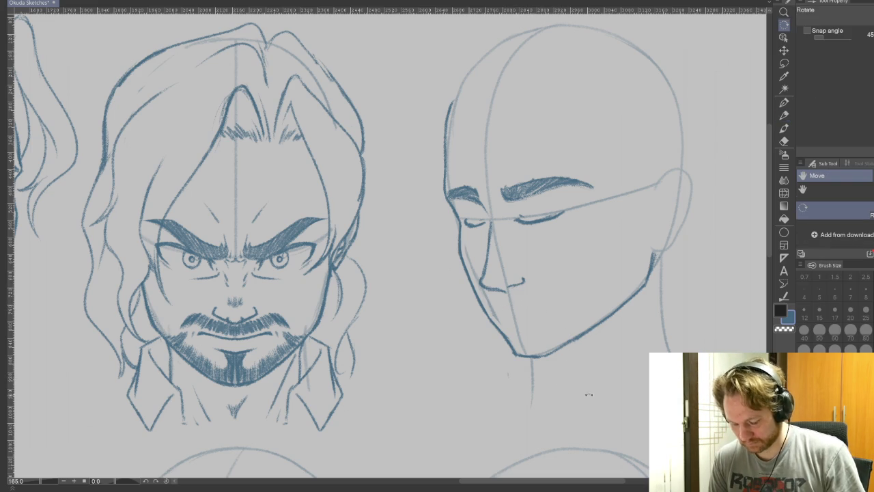
left_click_drag(572, 402, 560, 279)
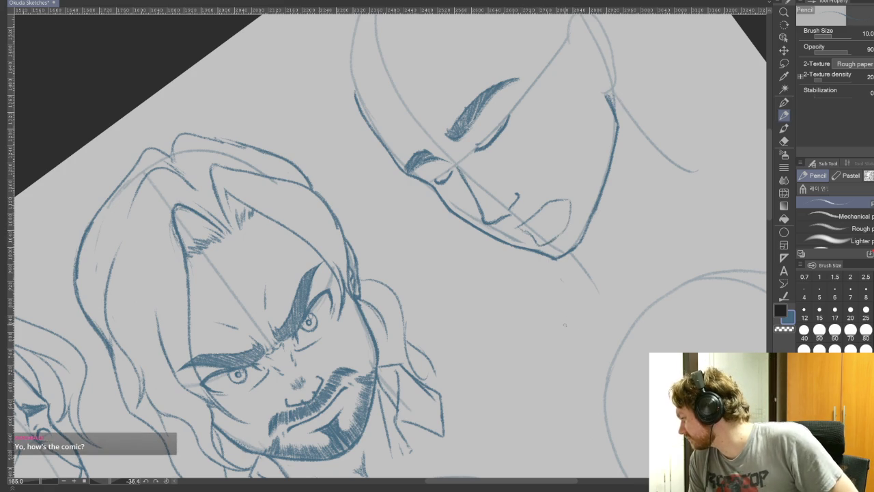
Step: Straighten and zoom the view, then extend the mouth's left corner with the pencil
mouse_move(564, 324)
left_mouse_down()
mouse_move(534, 409)
mouse_move(528, 399)
left_mouse_up()
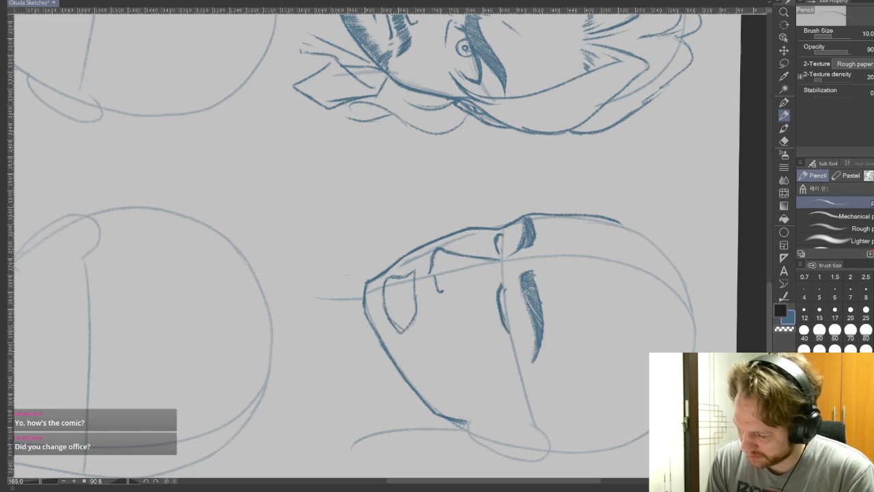
key("e")
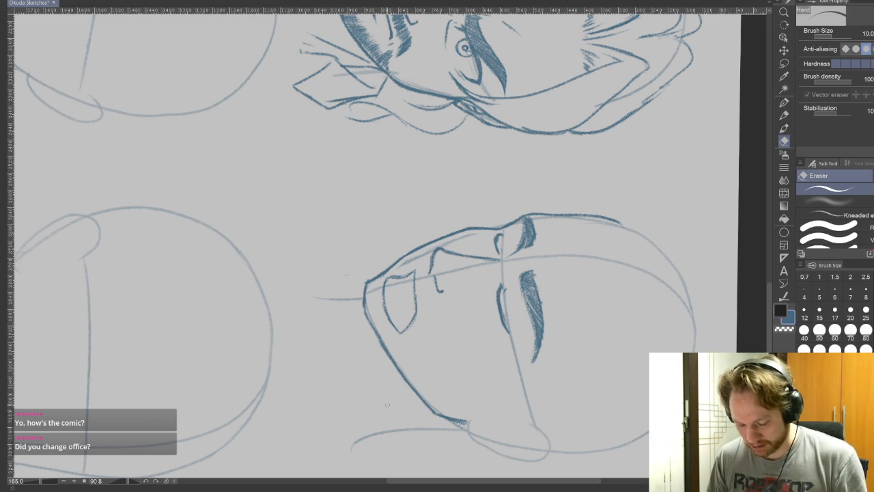
key("ctrl+at")
scroll(454, 195, "up", 2)
scroll(455, 195, "up", 2)
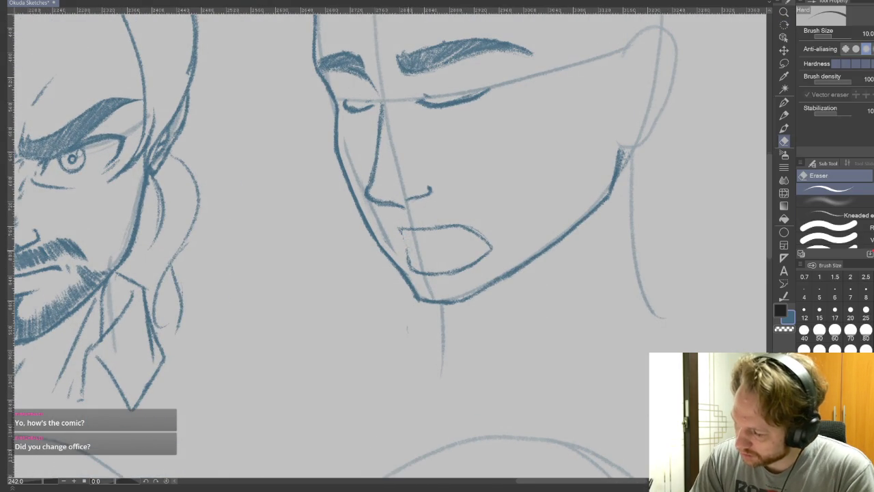
key("p")
left_click_drag(400, 229, 409, 252)
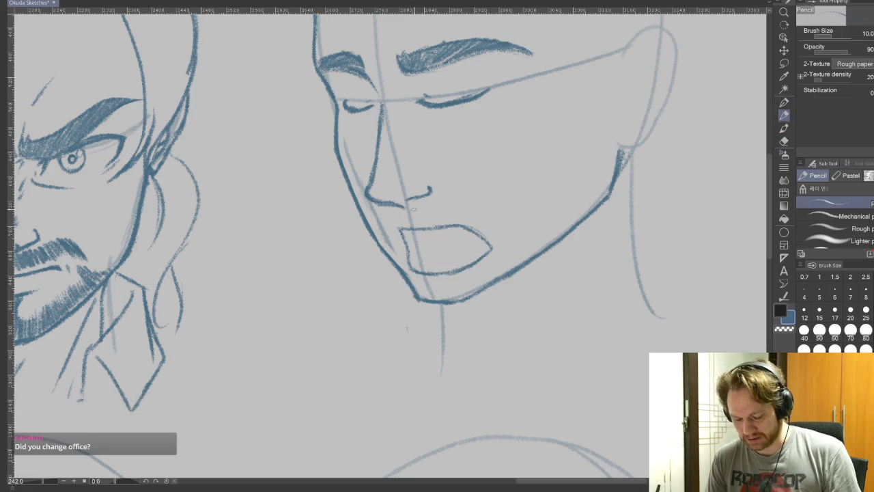
Step: Erase the mouth's right corner and rotate the view to straighten the face
key("e")
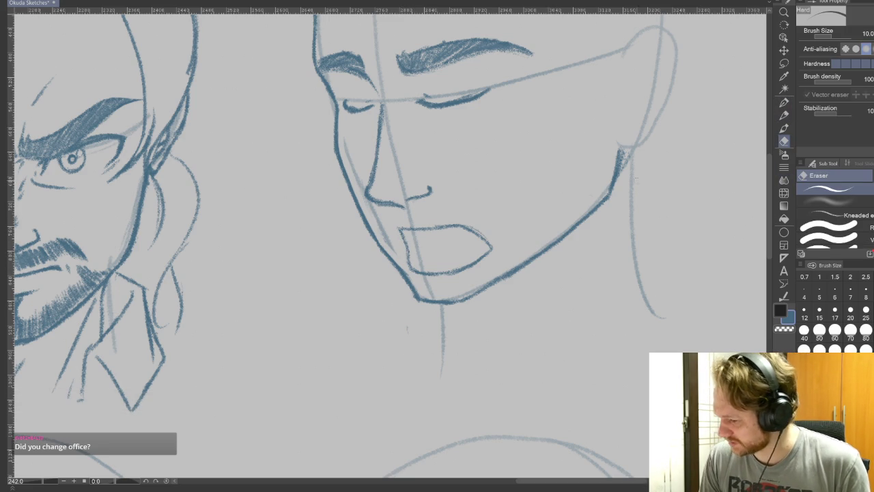
mouse_move(490, 248)
left_mouse_down()
mouse_move(480, 259)
mouse_move(418, 108)
mouse_move(428, 200)
left_mouse_up()
key("r")
key("p")
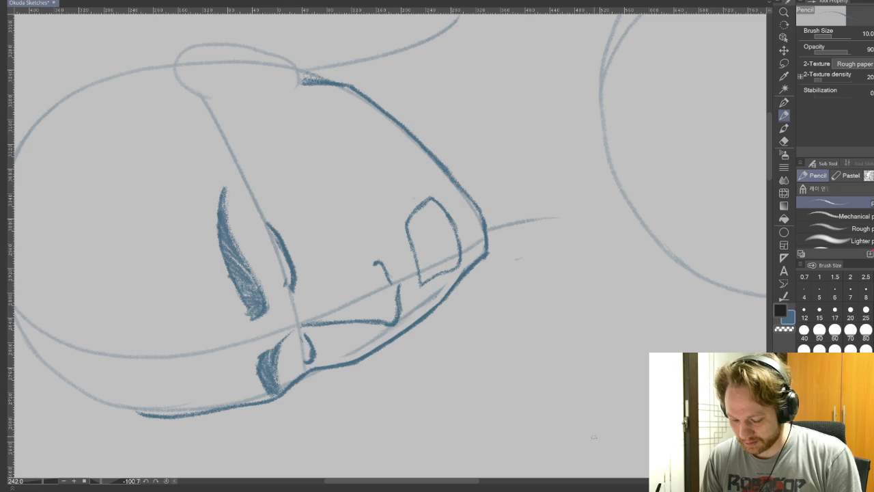
key("r")
mouse_move(593, 436)
left_mouse_down()
mouse_move(529, 428)
mouse_move(544, 450)
left_mouse_up()
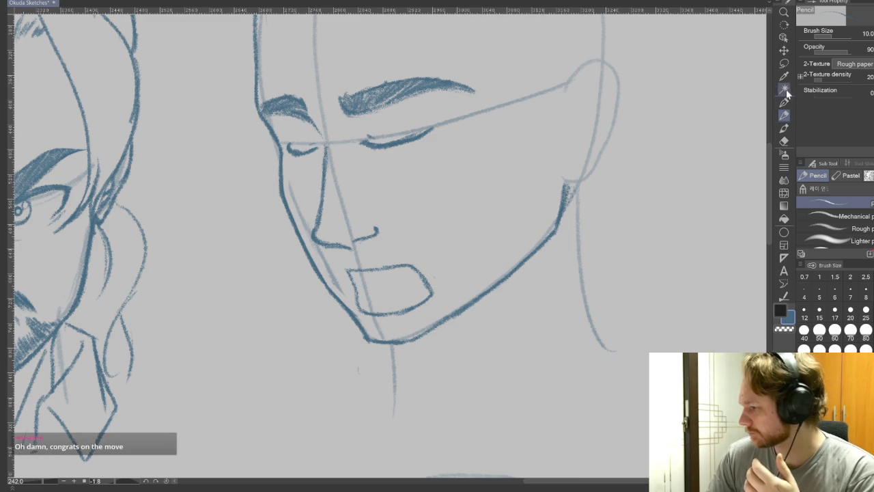
Step: Lasso the jaw and chin line and rotate it by -3.3 degrees
left_click(785, 64)
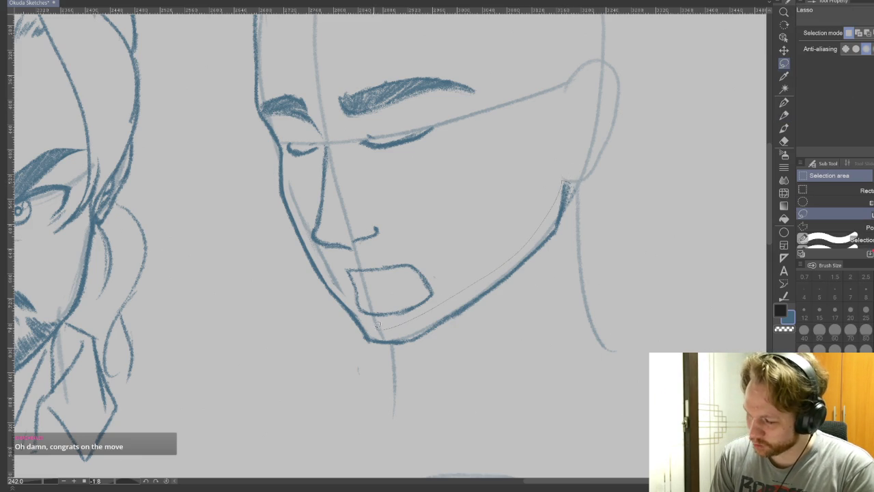
left_click_drag(336, 285, 364, 344)
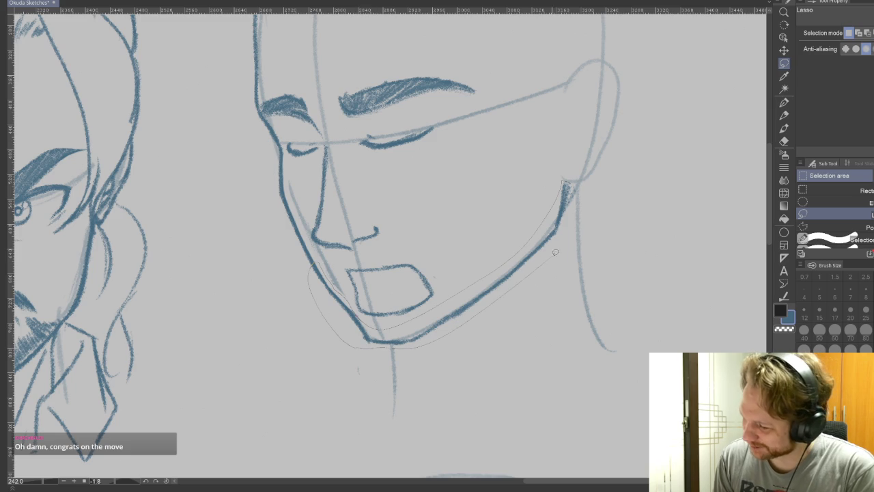
left_click_drag(572, 206, 575, 197)
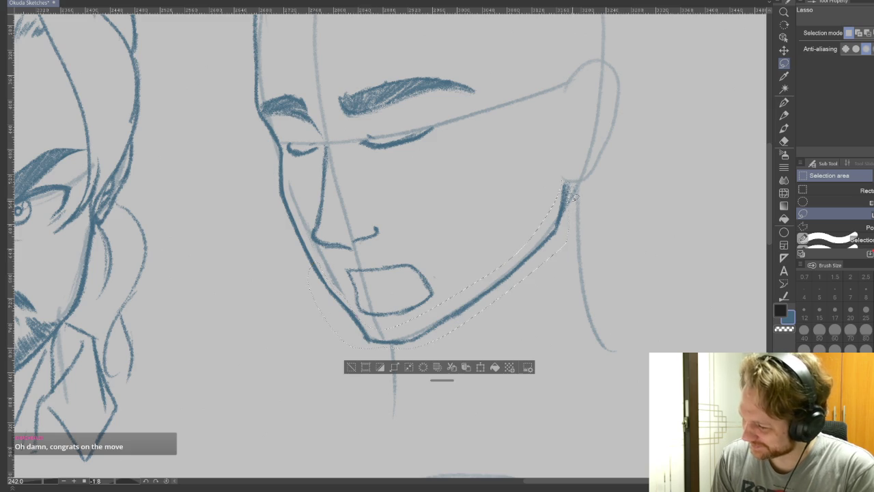
left_click(481, 367)
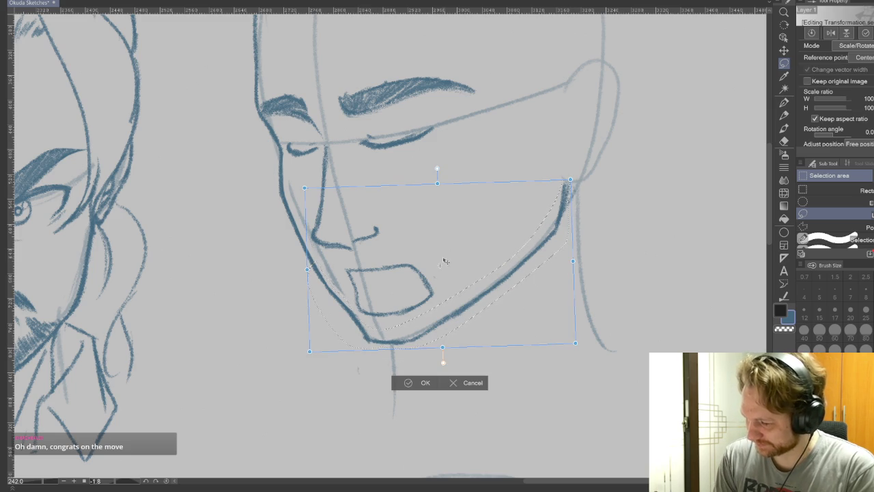
left_click_drag(380, 403, 378, 416)
key("Return")
left_click(354, 377)
Step: Redraw the left jawline with the pencil to close its gap
left_click(784, 140)
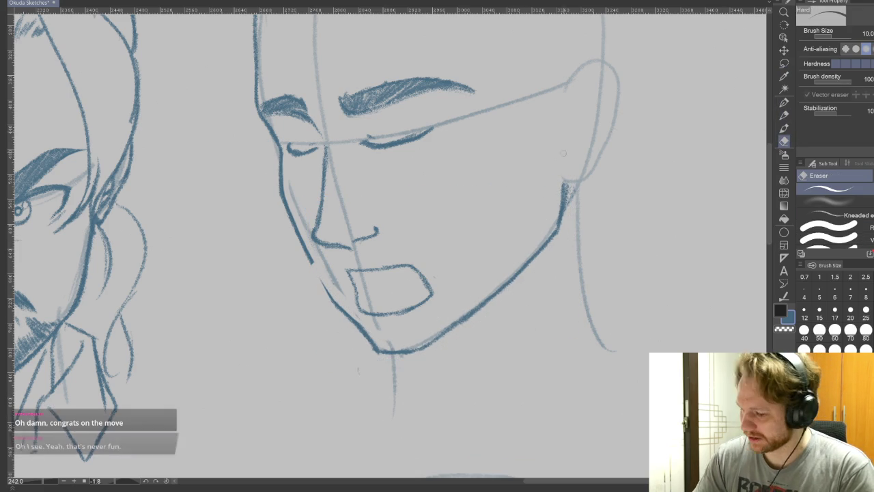
left_click(783, 103)
left_click_drag(312, 262, 329, 292)
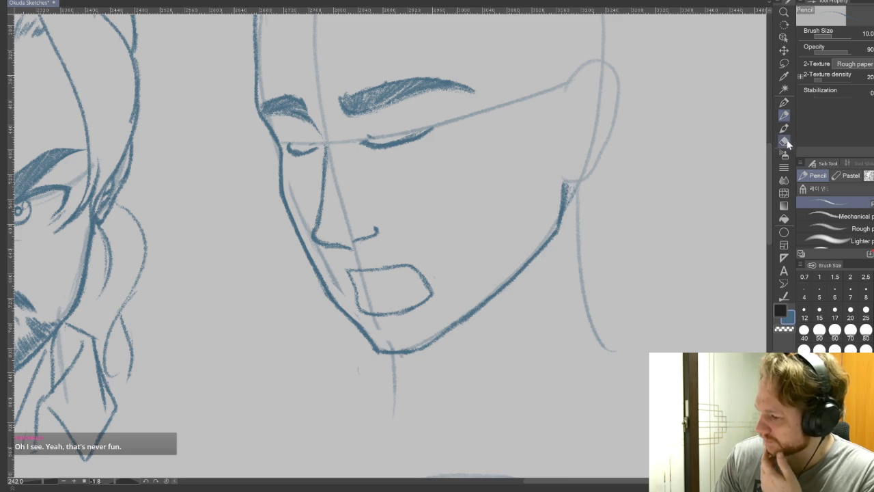
key("e")
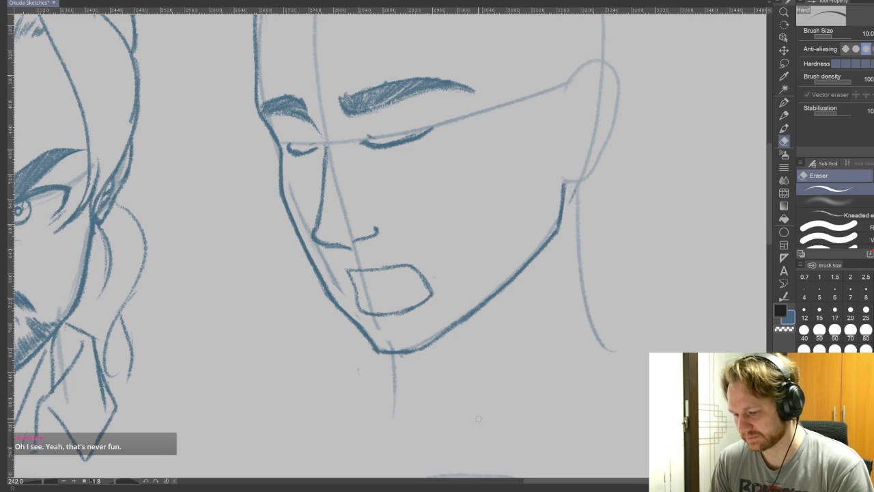
Step: Draw the inner line of the open mouth, then hatch a thick moustache above it
key("p")
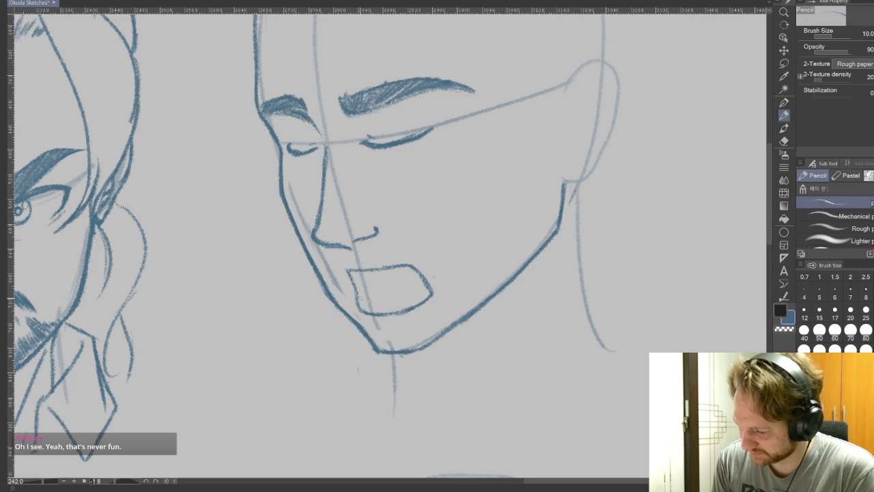
mouse_move(377, 272)
left_mouse_down()
mouse_move(363, 307)
mouse_move(420, 295)
left_mouse_up()
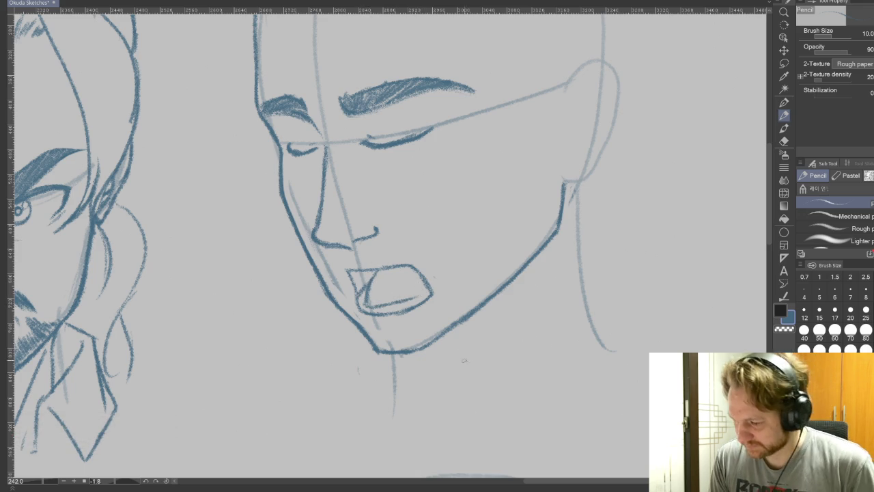
key("shift+space")
mouse_move(478, 364)
left_mouse_down()
mouse_move(470, 451)
mouse_move(267, 427)
left_mouse_up()
mouse_move(344, 285)
left_mouse_down()
mouse_move(327, 228)
mouse_move(334, 268)
left_mouse_up()
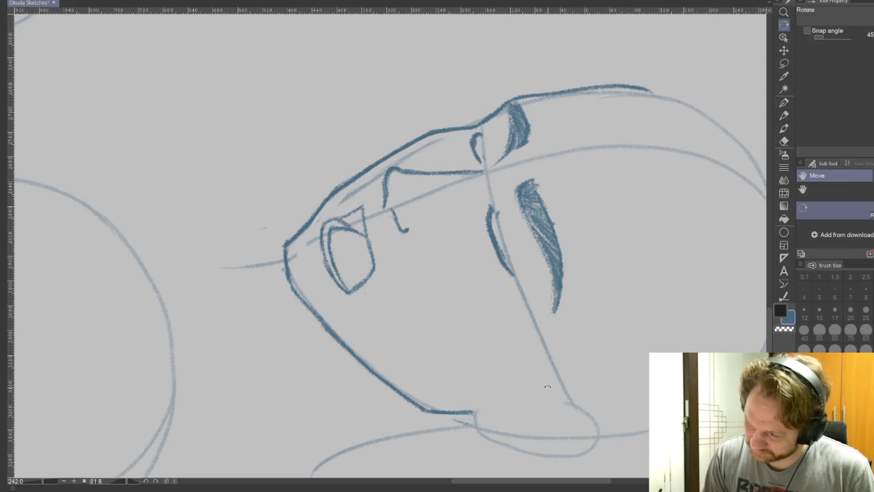
key("ctrl+0")
left_click_drag(444, 259, 325, 257)
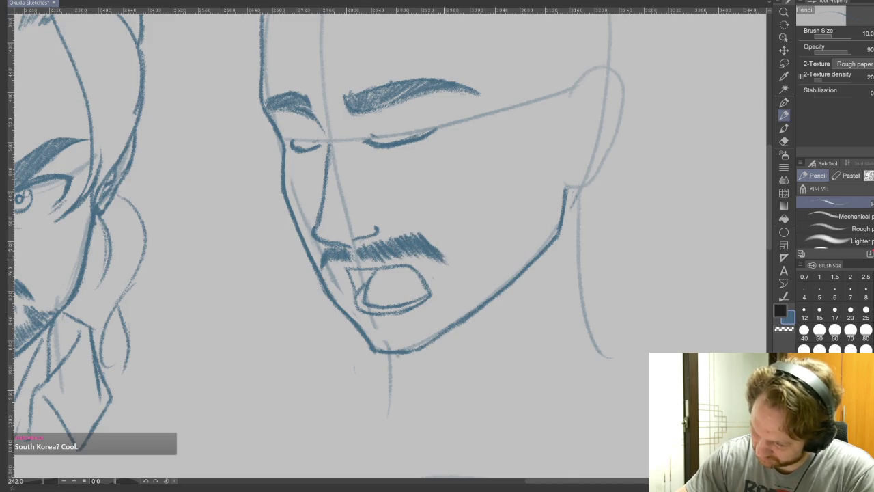
Step: Rotate the view along the jaw, restore it upright, and hatch stubble under the chin
left_click_drag(502, 404, 591, 378)
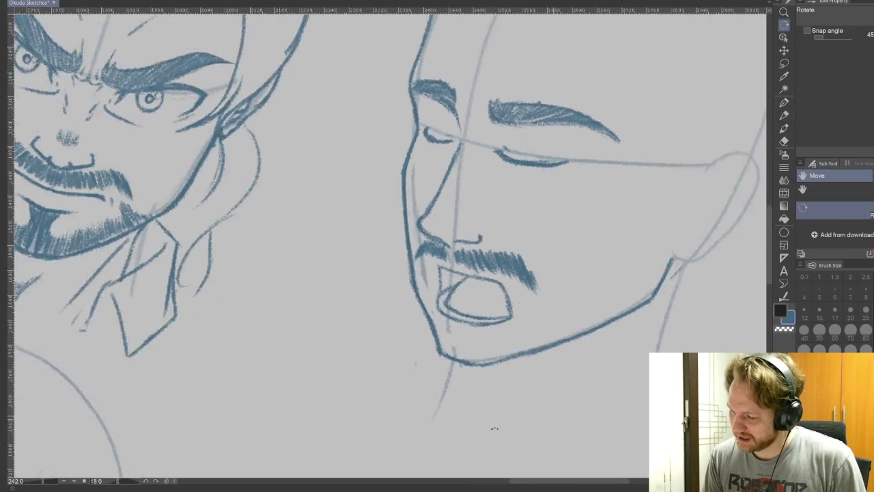
left_click_drag(536, 416, 314, 339)
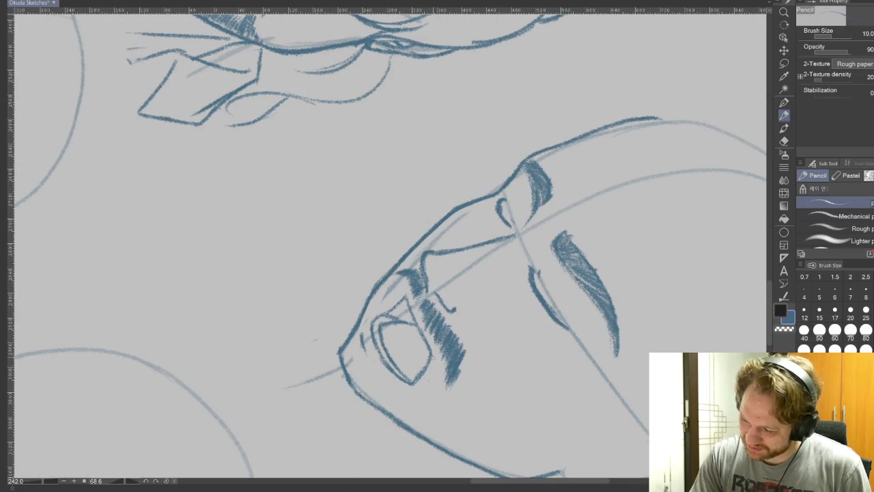
key("r")
left_click_drag(637, 369, 588, 61)
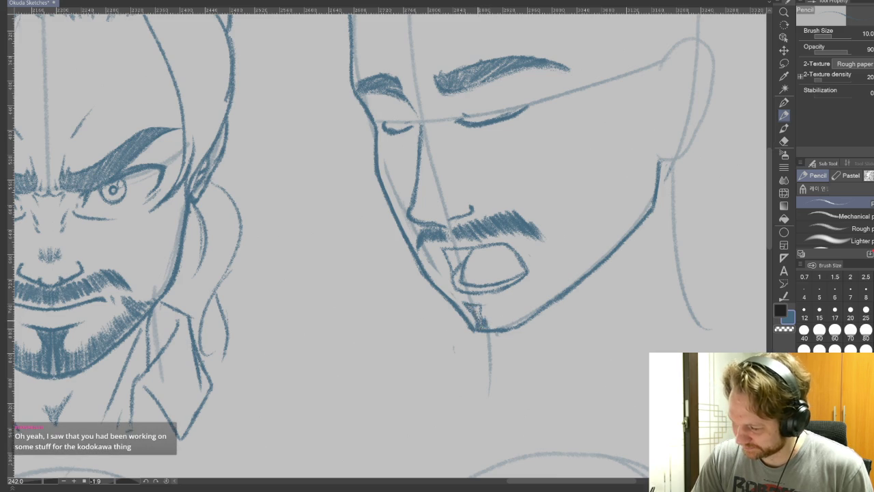
left_click_drag(477, 306, 493, 328)
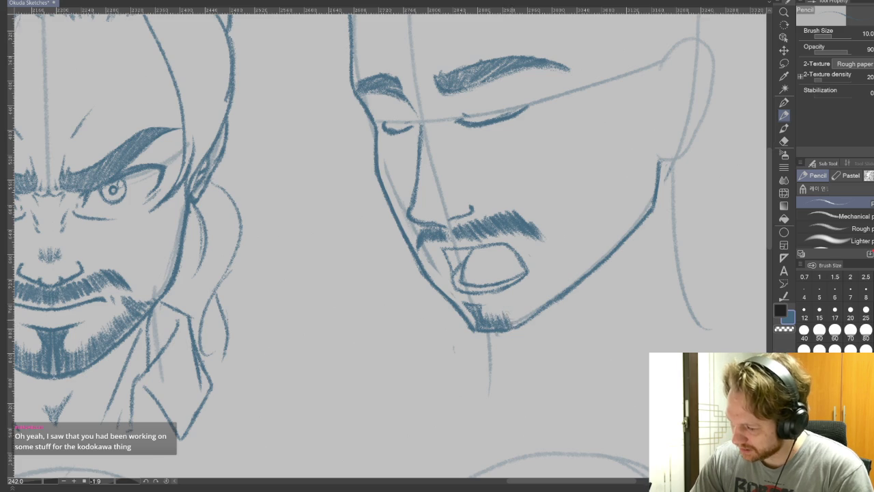
Step: Hatch beard along the chin, right side, cheek and jaw, plus hairs at the moustache's end
mouse_move(520, 311)
left_mouse_down()
mouse_move(513, 324)
mouse_move(550, 283)
left_mouse_up()
mouse_move(571, 273)
left_mouse_down()
mouse_move(557, 287)
mouse_move(552, 280)
mouse_move(577, 279)
mouse_move(556, 277)
left_mouse_up()
left_click_drag(572, 253, 548, 273)
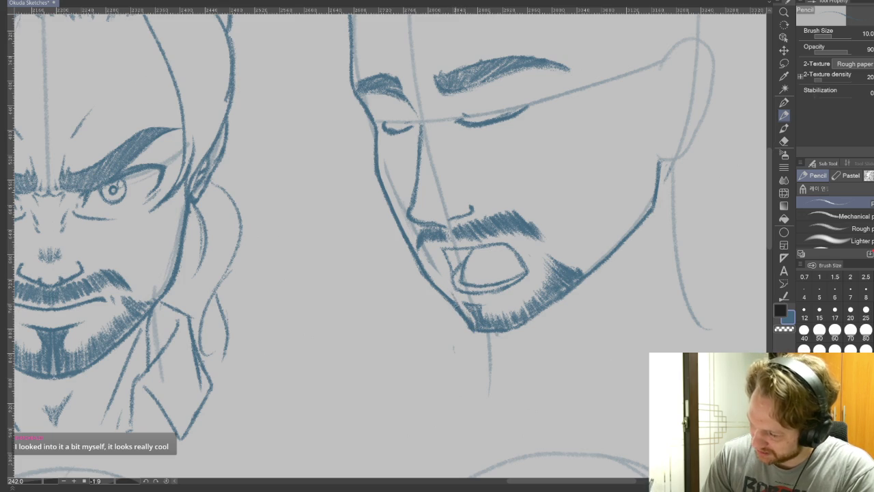
left_click_drag(433, 259, 425, 277)
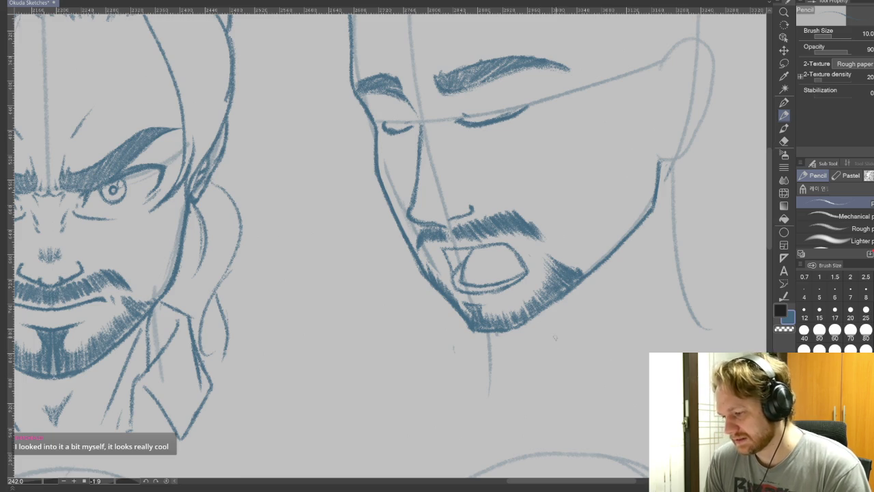
left_click_drag(541, 232, 552, 242)
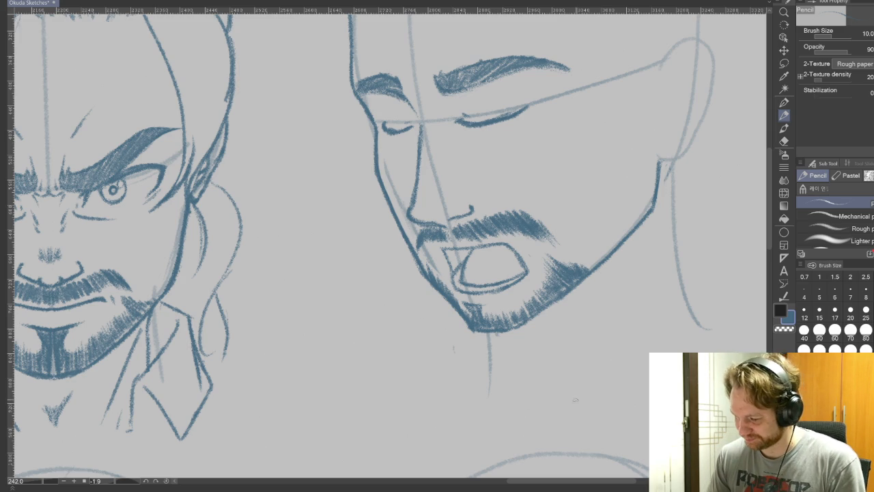
left_click_drag(556, 416, 672, 407)
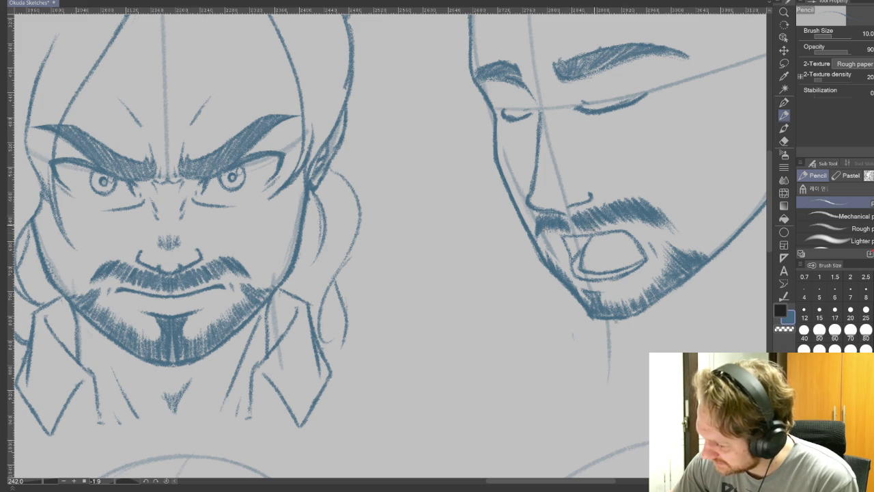
Step: Thicken the moustache, darken the mouth's left corner, and draw a line under the closed eyelid
left_click_drag(598, 228, 625, 211)
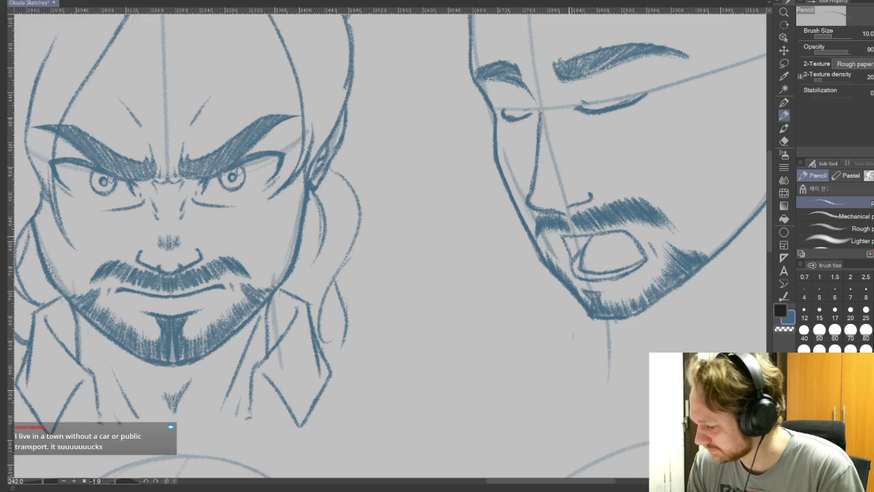
left_click_drag(572, 238, 585, 254)
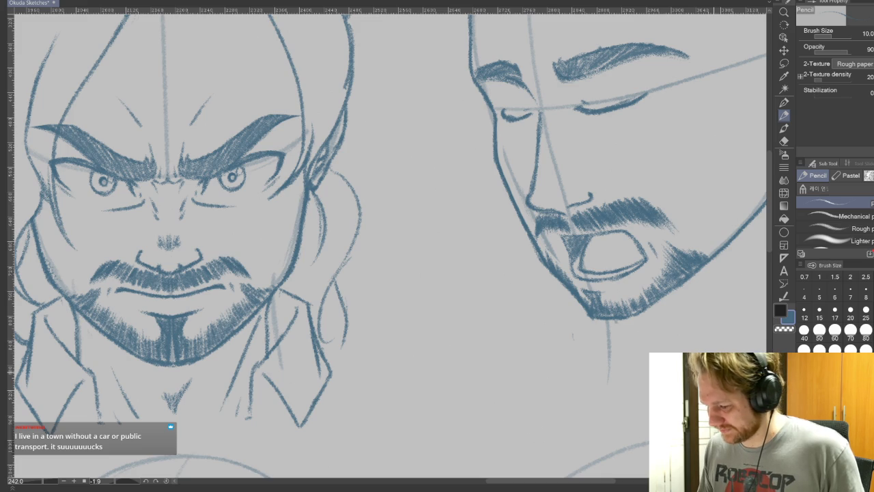
left_click_drag(727, 258, 621, 405)
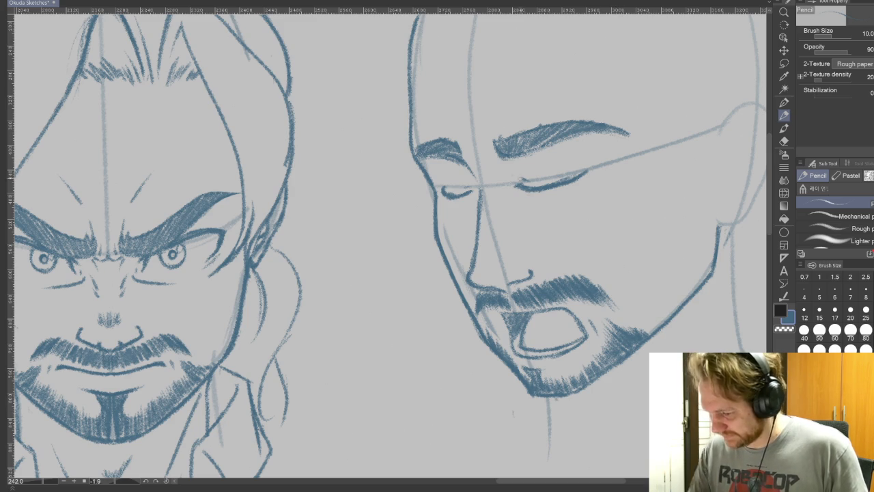
left_click_drag(506, 198, 527, 210)
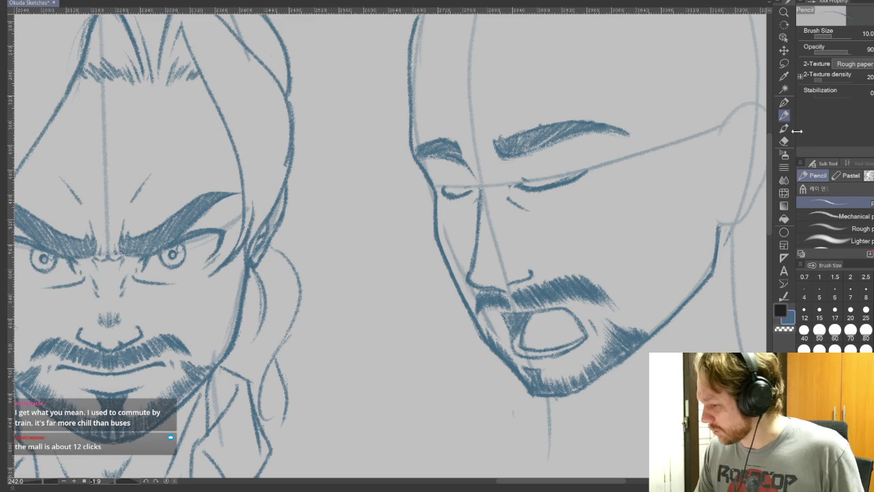
left_click_drag(546, 273, 423, 279)
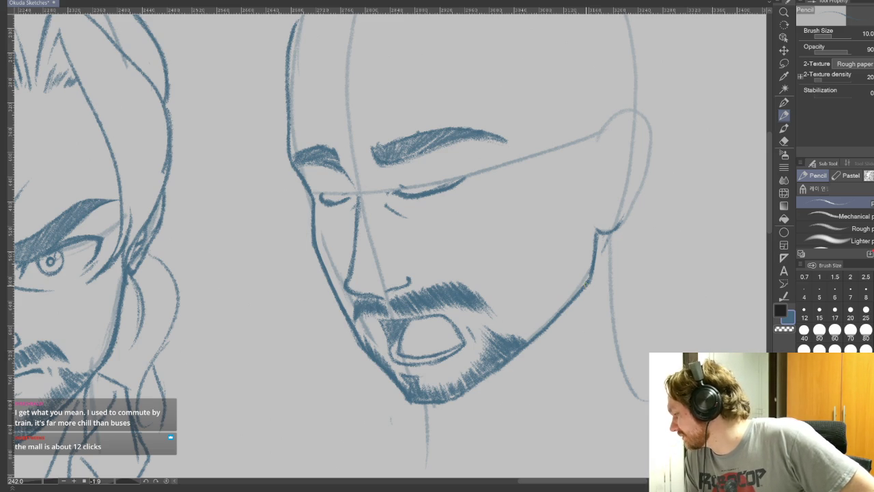
Step: Draw the ear's top curve, inner curve and fold line, plus small details inside it
mouse_move(599, 139)
left_mouse_down()
mouse_move(625, 114)
mouse_move(637, 113)
mouse_move(644, 129)
mouse_move(646, 186)
mouse_move(620, 221)
left_mouse_up()
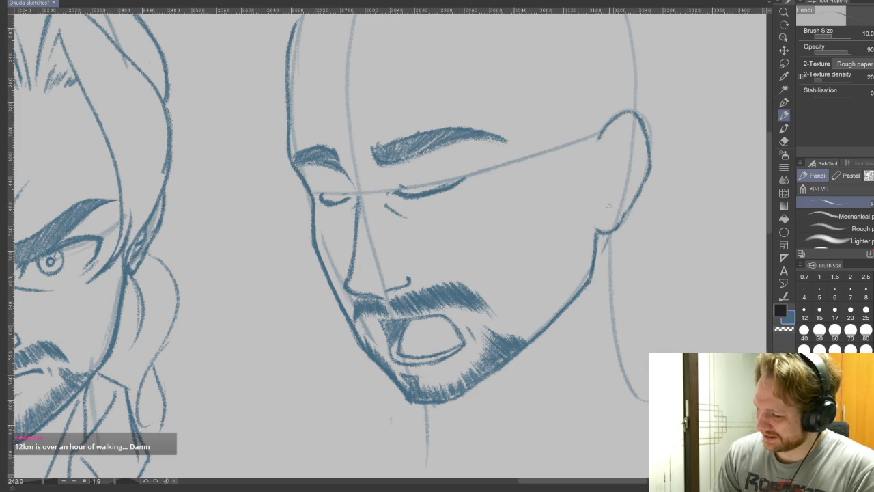
left_click_drag(601, 213, 635, 182)
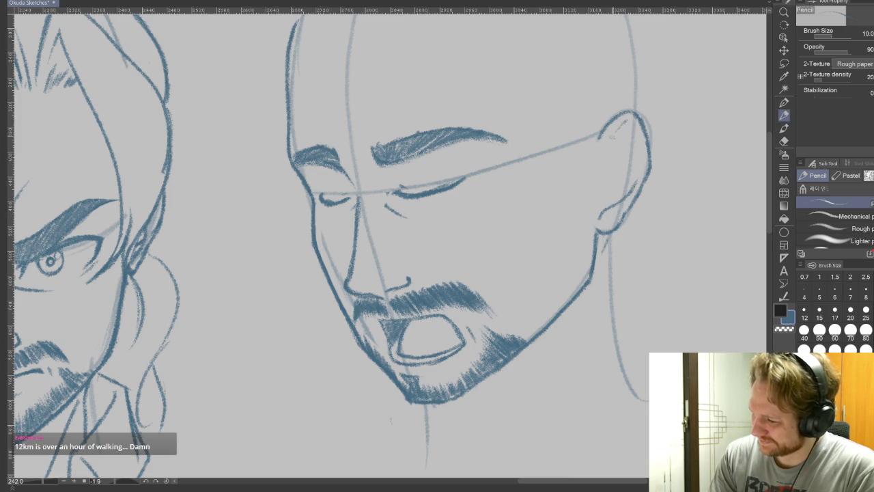
left_click_drag(610, 137, 598, 200)
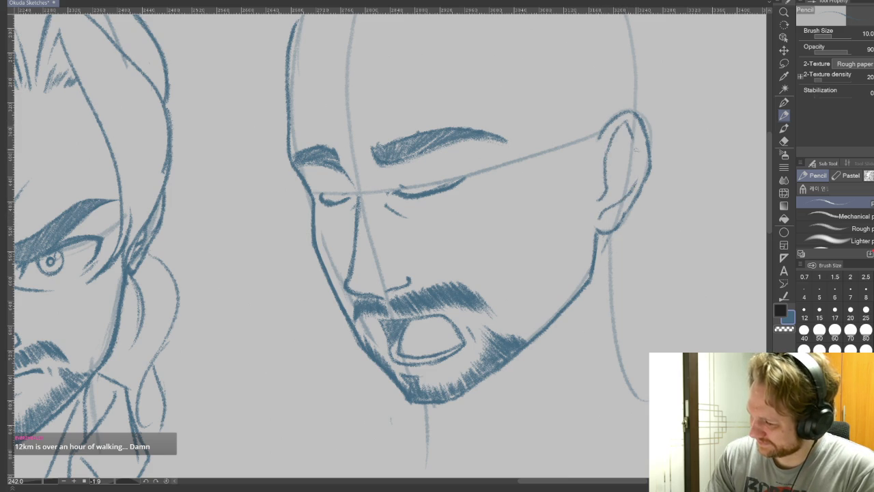
left_click_drag(615, 164, 608, 180)
left_click_drag(616, 173, 610, 198)
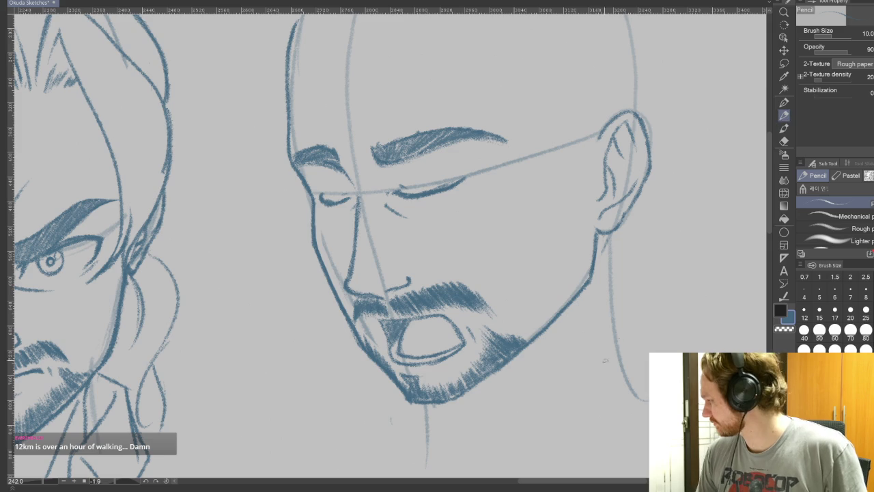
left_click_drag(513, 325, 579, 329)
scroll(578, 329, "down", 2)
scroll(464, 339, "up", 2)
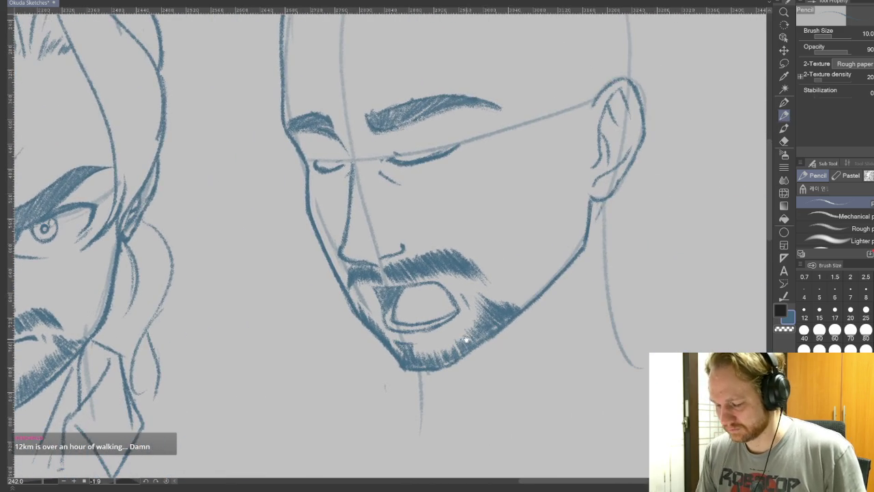
Step: Zoom out and back in, reframe the view, then sweep a long curve over the bald head's back
scroll(455, 331, "down", 2)
scroll(455, 331, "down", 2)
scroll(456, 331, "down", 1)
scroll(455, 332, "up", 1)
scroll(461, 300, "up", 1)
scroll(464, 270, "up", 1)
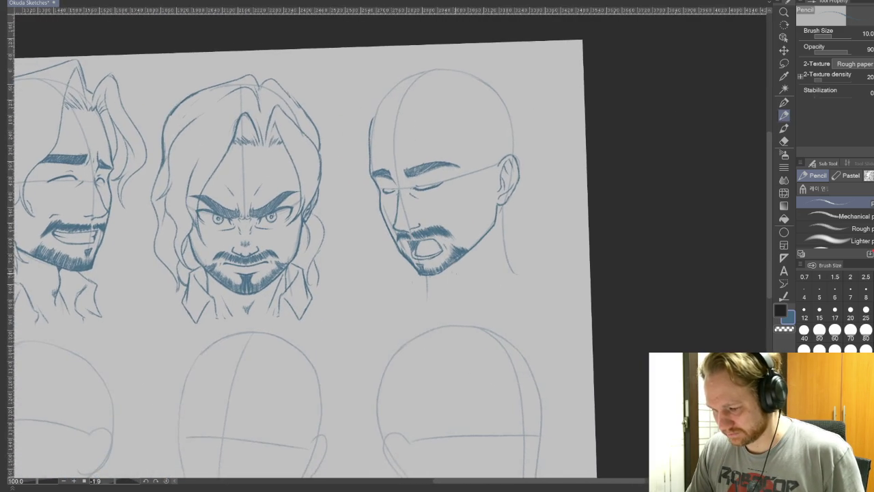
scroll(464, 258, "up", 1)
scroll(464, 258, "up", 1)
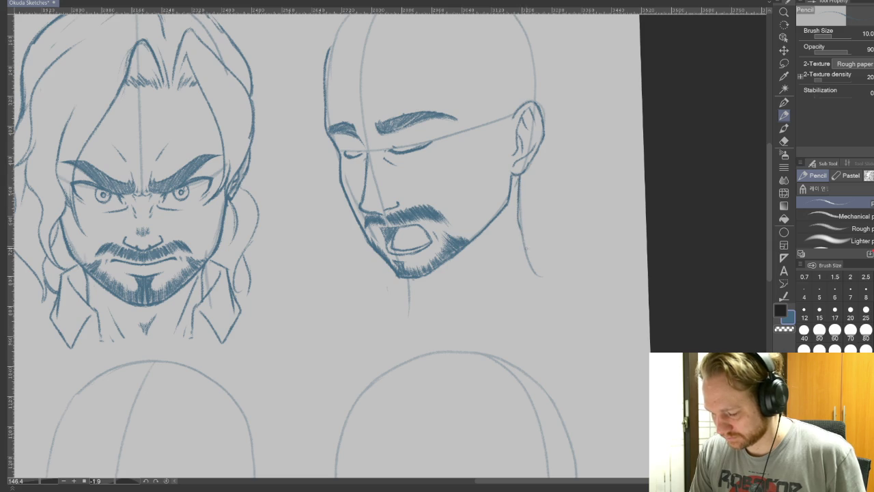
mouse_move(529, 232)
left_mouse_down()
mouse_move(755, 258)
mouse_move(608, 298)
mouse_move(642, 366)
mouse_move(735, 369)
left_mouse_up()
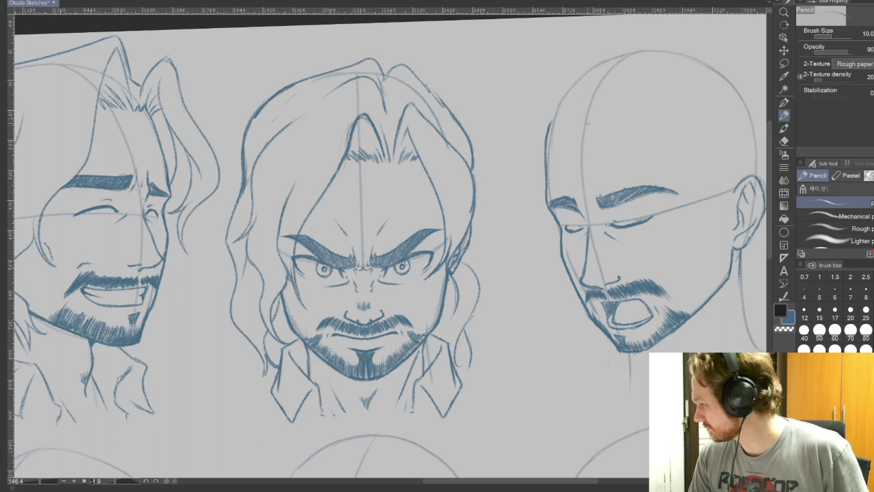
left_click_drag(585, 70, 592, 113)
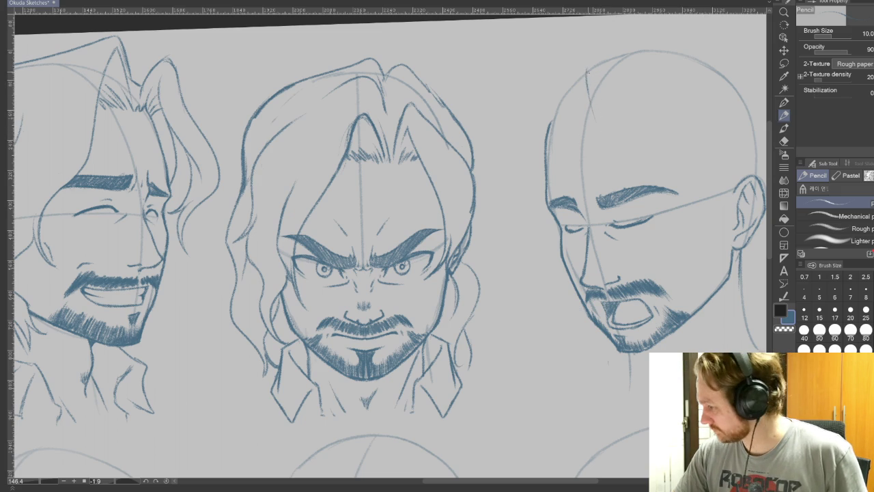
left_click_drag(585, 70, 659, 247)
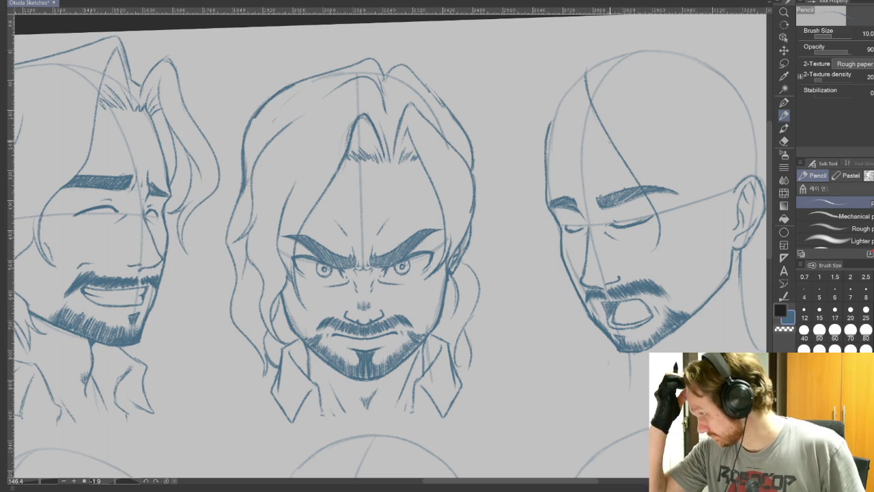
Step: Sketch the third head's hair outline across the crown, bulging behind the skull toward the neck
mouse_move(588, 98)
left_mouse_down()
mouse_move(584, 62)
mouse_move(602, 52)
left_mouse_up()
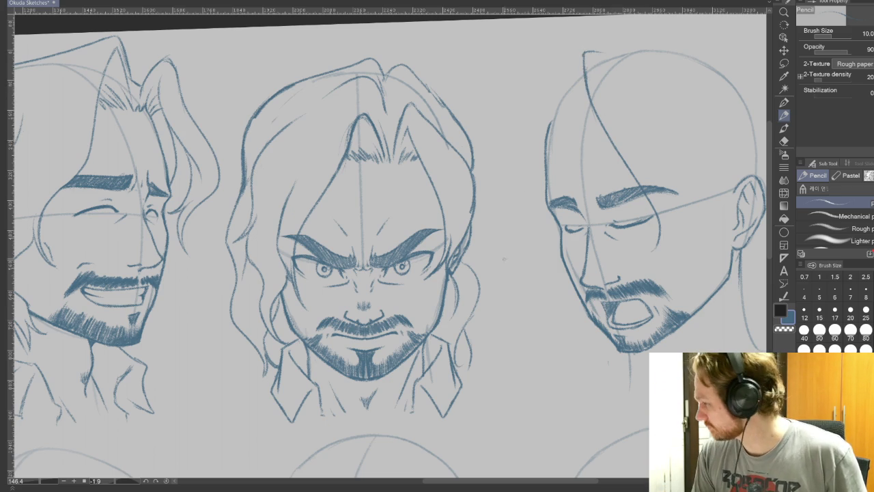
mouse_move(598, 51)
left_mouse_down()
mouse_move(687, 42)
mouse_move(756, 90)
left_mouse_up()
left_click_drag(721, 270, 588, 269)
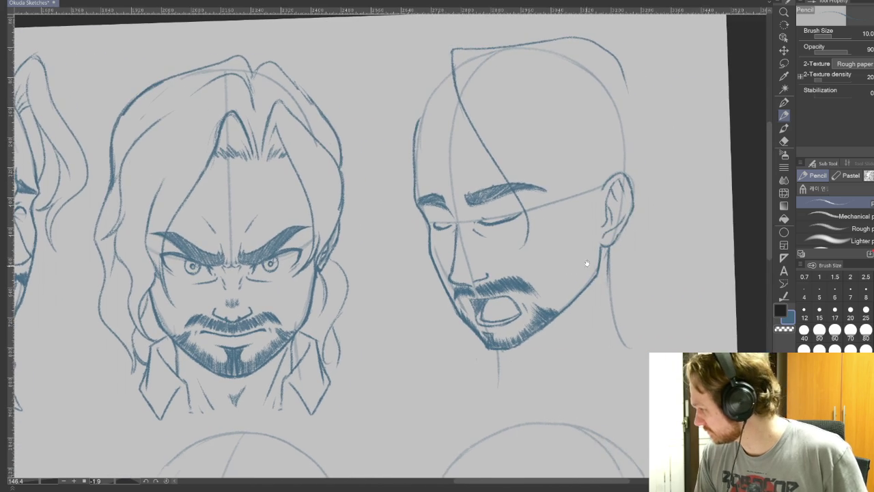
mouse_move(625, 84)
left_mouse_down()
mouse_move(654, 131)
mouse_move(650, 190)
left_mouse_up()
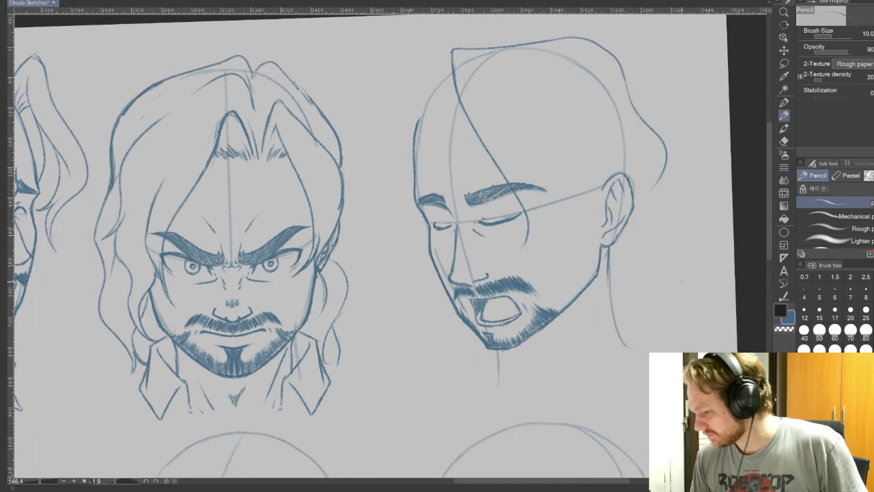
key("ctrl+z")
mouse_move(629, 98)
left_mouse_down()
mouse_move(679, 171)
mouse_move(646, 214)
mouse_move(618, 278)
left_mouse_up()
key("ctrl+z")
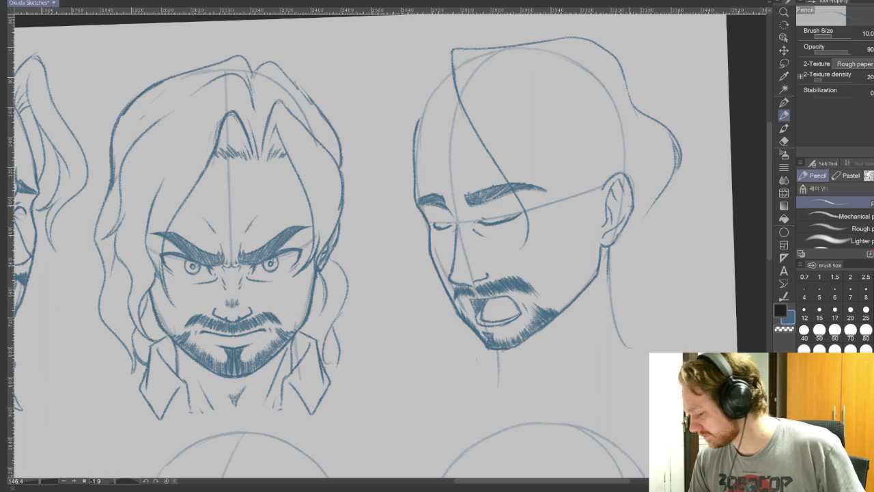
mouse_move(612, 246)
left_mouse_down()
mouse_move(614, 275)
mouse_move(641, 219)
left_mouse_up()
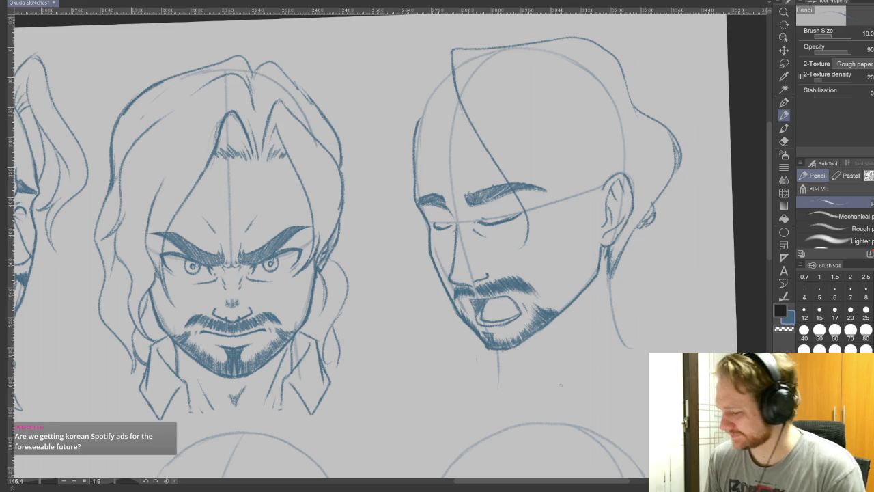
Step: Sketch trial strands beside the closed eye and up the forehead, then discard them
left_click_drag(528, 219, 524, 249)
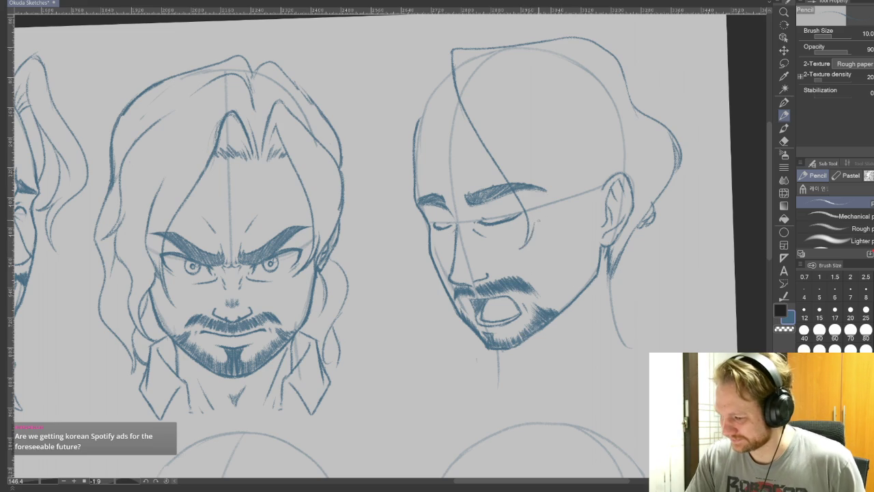
left_click_drag(538, 226, 534, 244)
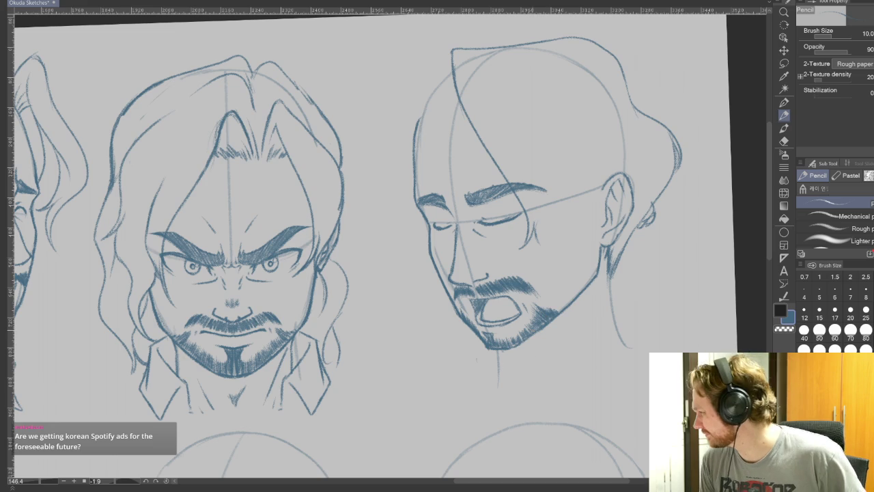
mouse_move(538, 227)
left_mouse_down()
mouse_move(513, 109)
mouse_move(534, 126)
left_mouse_up()
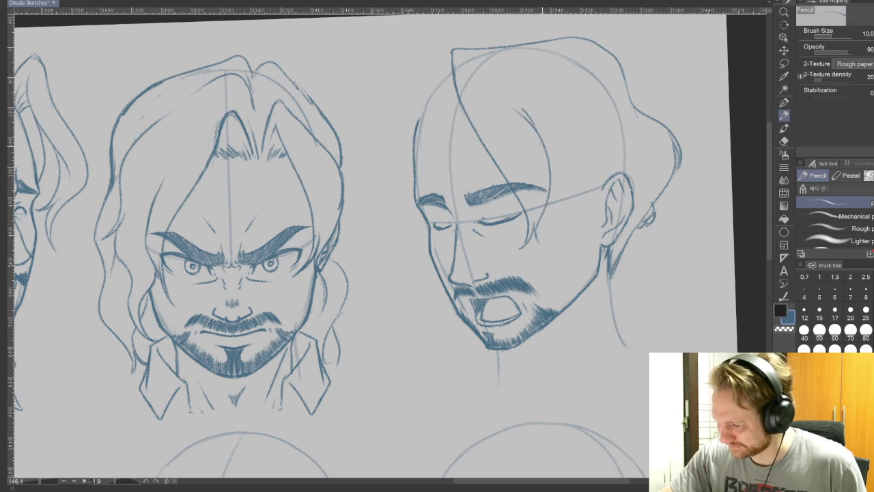
key("ctrl+z")
key("ctrl+z")
mouse_move(538, 233)
left_mouse_down()
mouse_move(535, 164)
mouse_move(509, 123)
mouse_move(523, 142)
left_mouse_up()
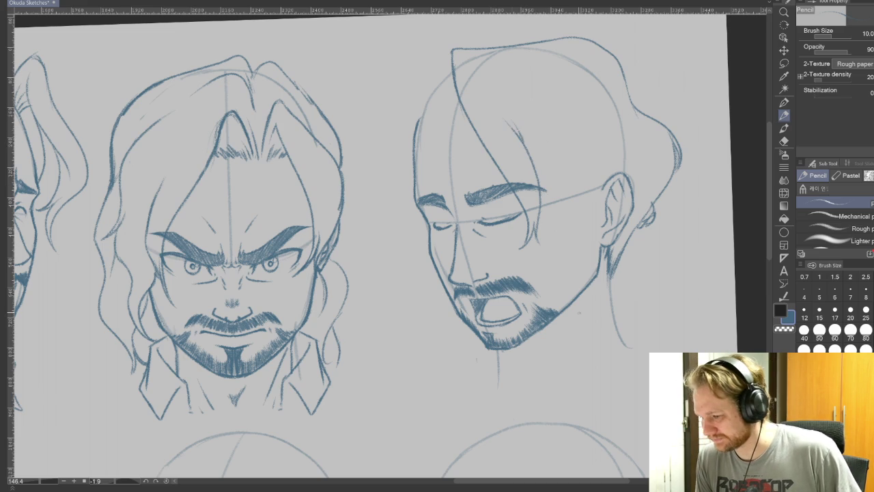
key("ctrl+z")
key("ctrl+z")
key("ctrl+z")
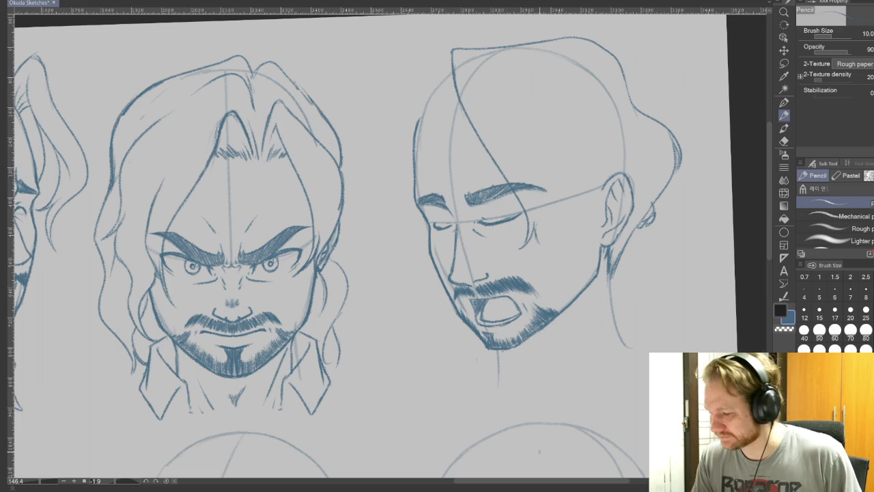
key("ctrl+z")
key("ctrl+z")
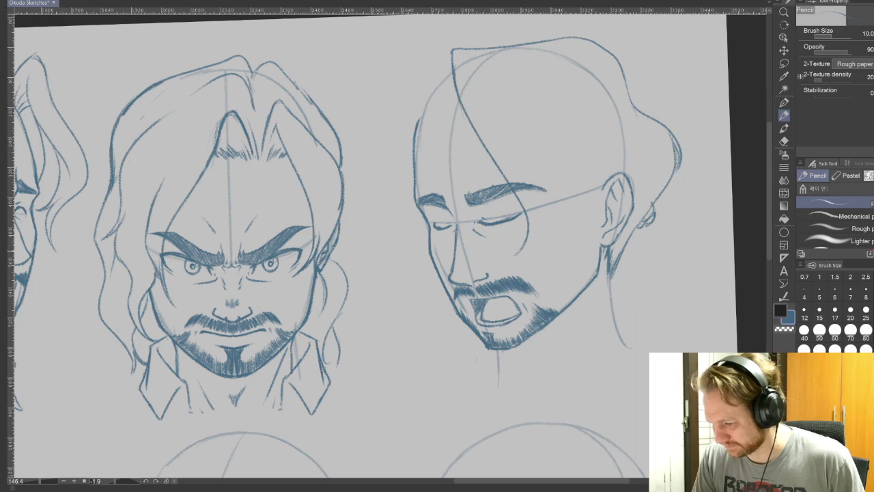
Step: Try more strands over the forehead and temple, undo them, and pick the Eraser
mouse_move(538, 208)
left_mouse_down()
mouse_move(527, 240)
mouse_move(552, 234)
left_mouse_up()
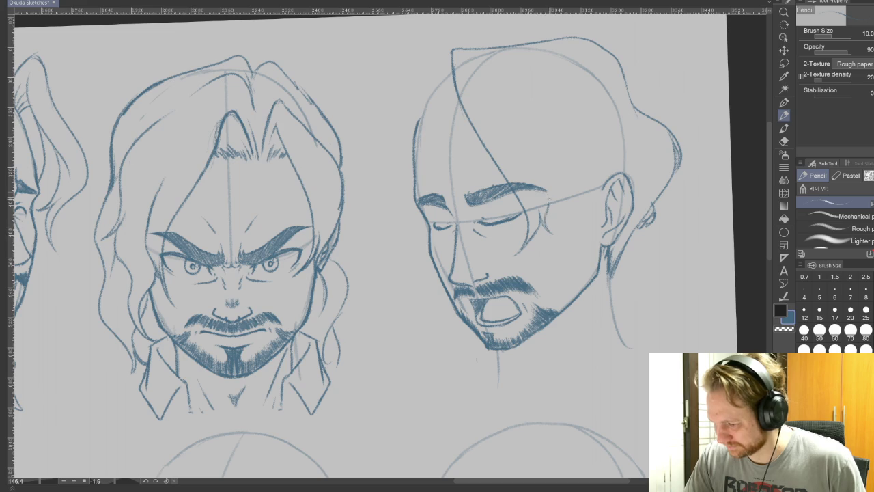
left_click_drag(521, 114, 550, 206)
left_click_drag(529, 118, 541, 139)
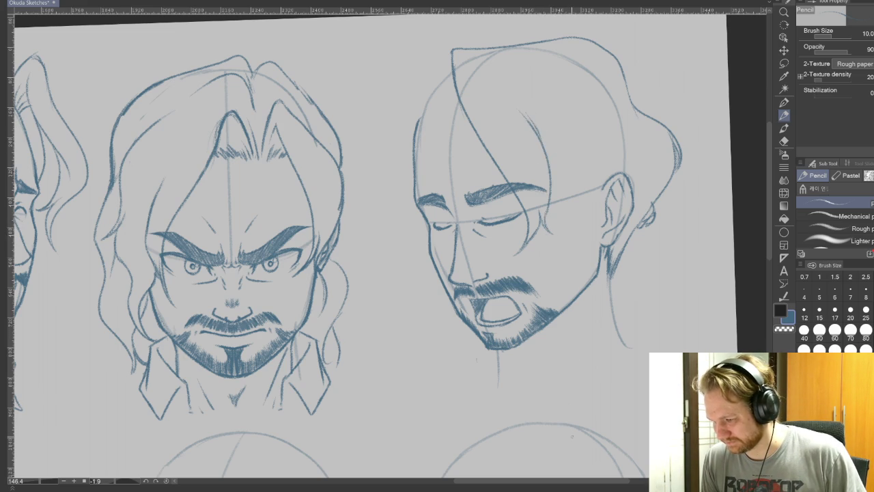
key("ctrl+z")
key("ctrl+z")
key("ctrl+z")
key("ctrl+z")
key("ctrl+z")
key("ctrl+z")
key("ctrl+z")
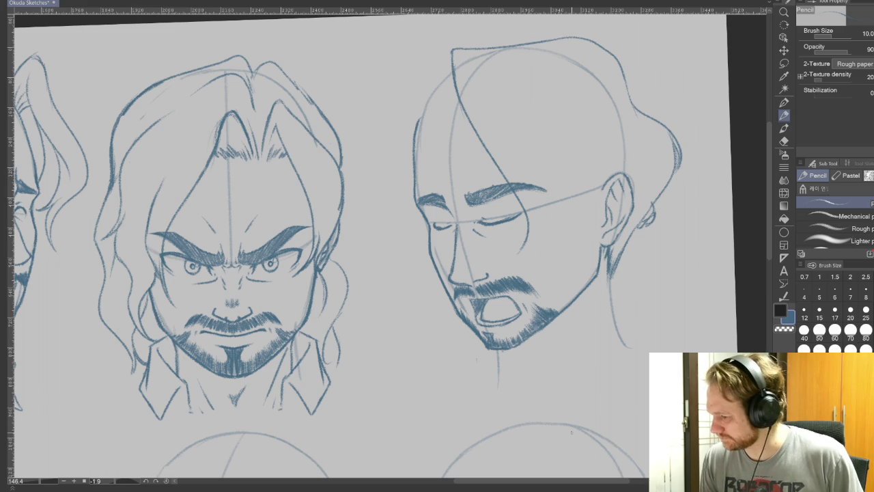
left_click(785, 141)
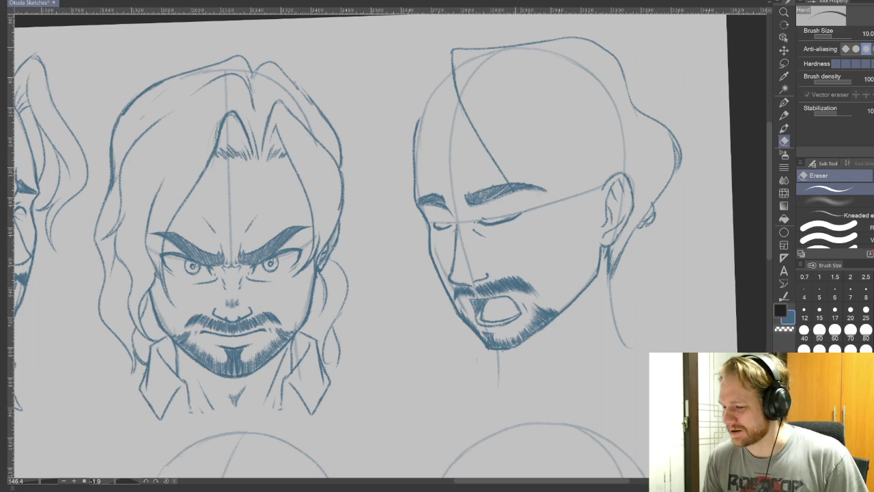
Step: Erase the lower diagonal guide and draw a swept front lock down to the closed eye
mouse_move(490, 155)
left_mouse_down()
mouse_move(508, 180)
mouse_move(473, 127)
left_mouse_up()
left_click(784, 114)
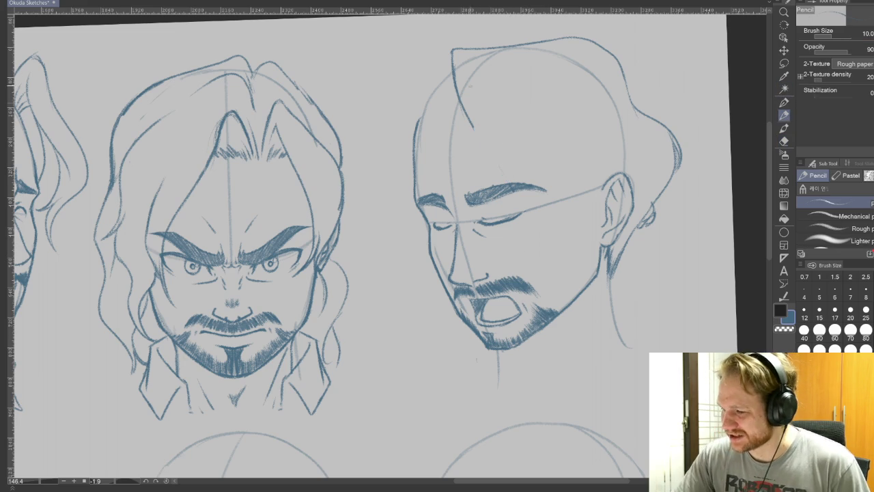
left_click_drag(457, 88, 514, 172)
left_click_drag(474, 134, 540, 247)
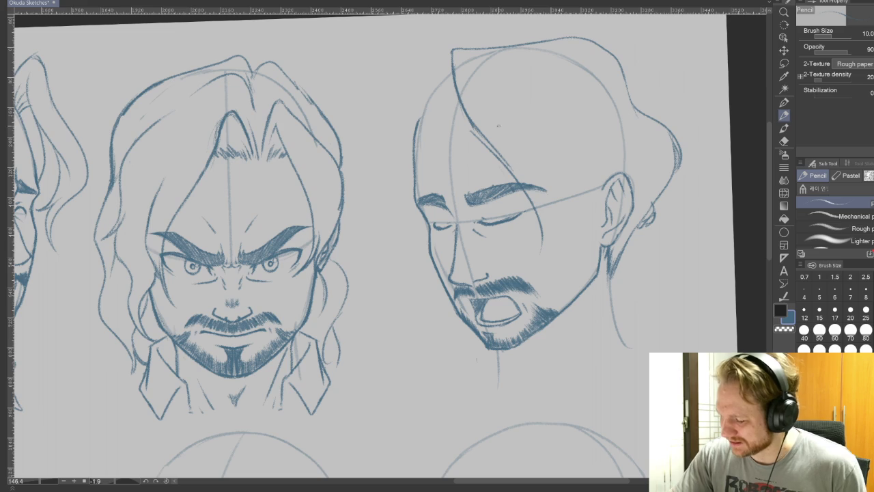
key("ctrl+z")
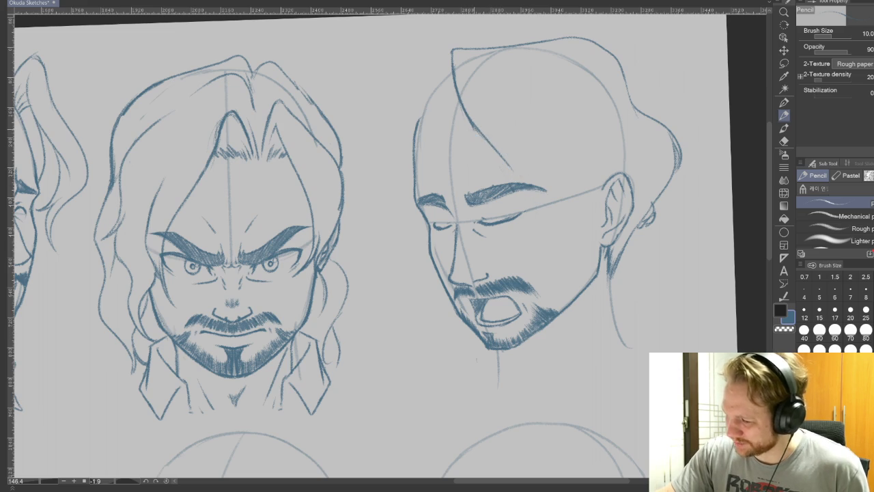
left_click_drag(498, 151, 530, 246)
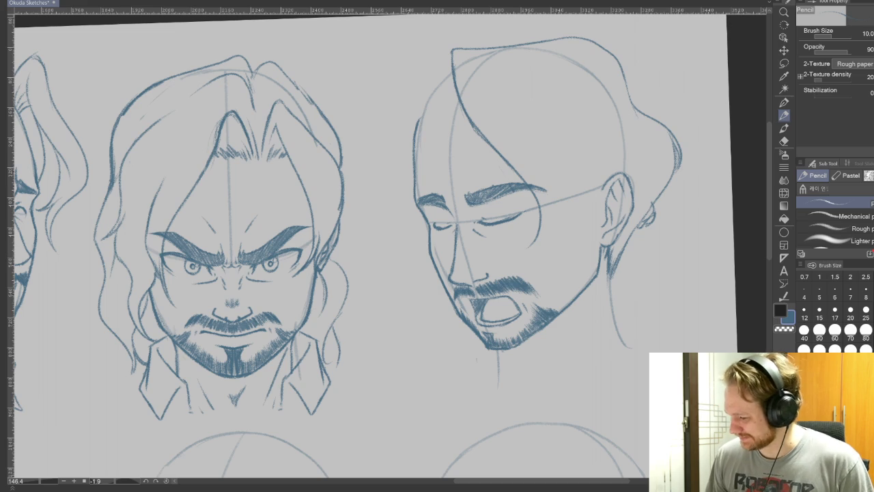
left_click_drag(532, 273, 787, 116)
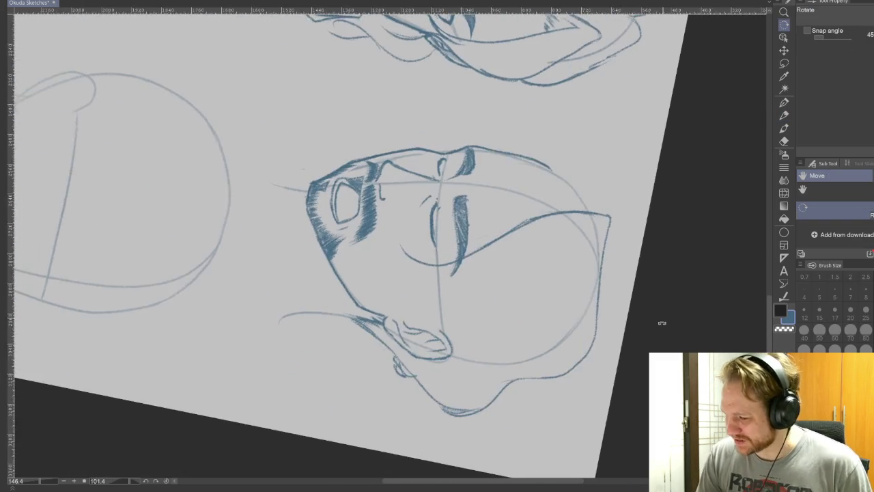
left_click(785, 115)
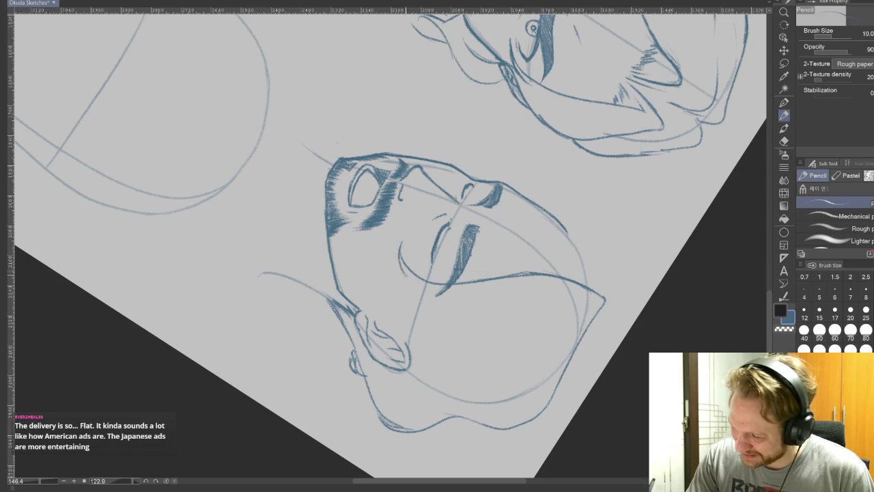
mouse_move(639, 315)
left_mouse_down()
mouse_move(650, 258)
mouse_move(593, 290)
left_mouse_up()
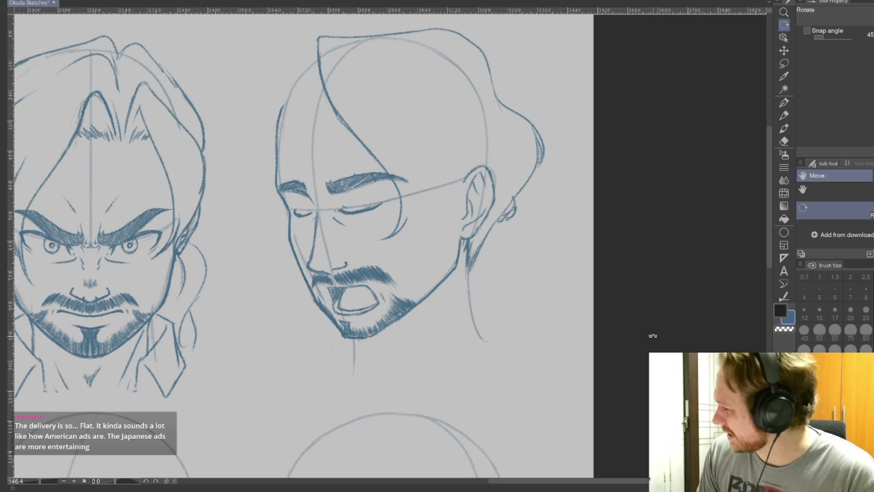
Step: Darken the line beside the eye and draw a curved lock to its right
left_click(784, 115)
left_click_drag(407, 217, 414, 248)
mouse_move(410, 217)
left_mouse_down()
mouse_move(411, 245)
mouse_move(416, 231)
left_mouse_up()
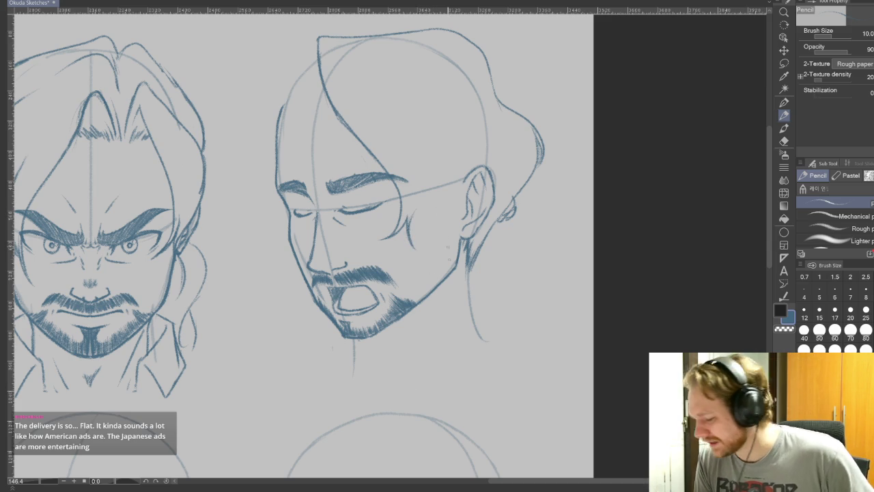
left_click_drag(432, 188, 412, 220)
left_click_drag(389, 115, 434, 186)
key("ctrl+z")
key("ctrl+z")
left_click_drag(393, 108, 413, 220)
left_click_drag(400, 105, 415, 127)
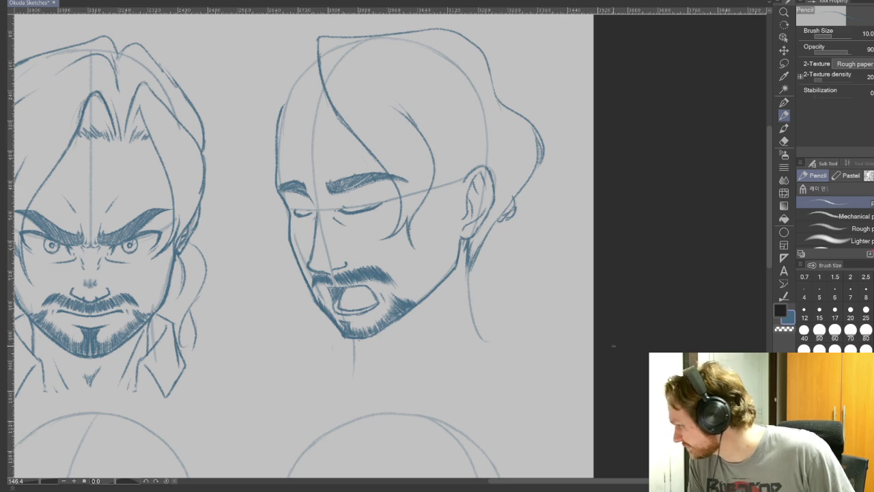
Step: On a canvas tilted about 54°, add hair strokes around the back hair and ear
key("r")
left_click_drag(566, 410, 360, 478)
key("p")
left_click_drag(480, 237, 479, 265)
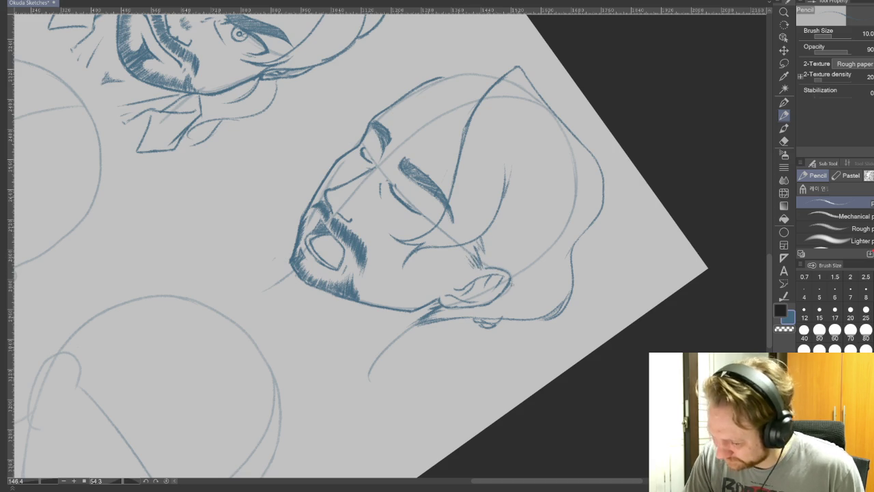
key("ctrl+@")
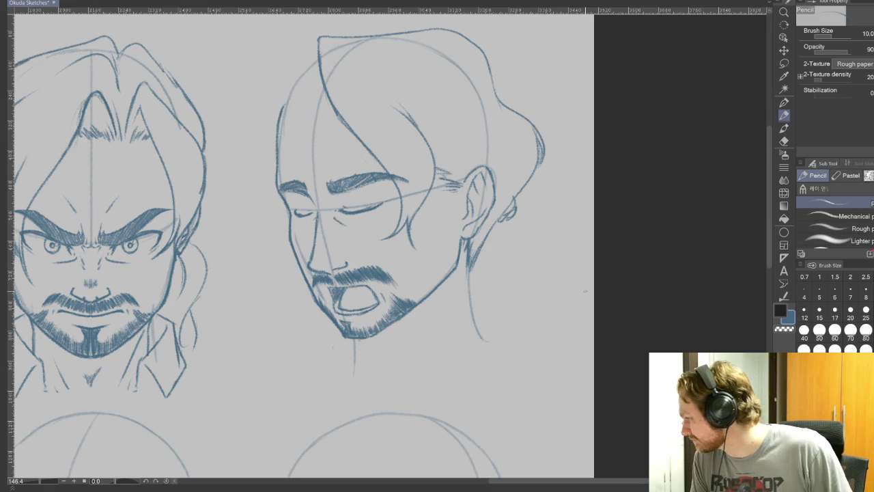
left_click_drag(498, 183, 501, 215)
left_click_drag(429, 129, 500, 182)
mouse_move(456, 125)
left_mouse_down()
mouse_move(496, 147)
mouse_move(510, 183)
left_mouse_up()
Step: Add strands on the right of the back hair at a 45° tilt, then straighten and reframe the view
key("r")
mouse_move(614, 305)
left_mouse_down()
mouse_move(496, 273)
mouse_move(517, 283)
left_mouse_up()
left_click_drag(488, 197, 513, 267)
key("r")
left_click(573, 424)
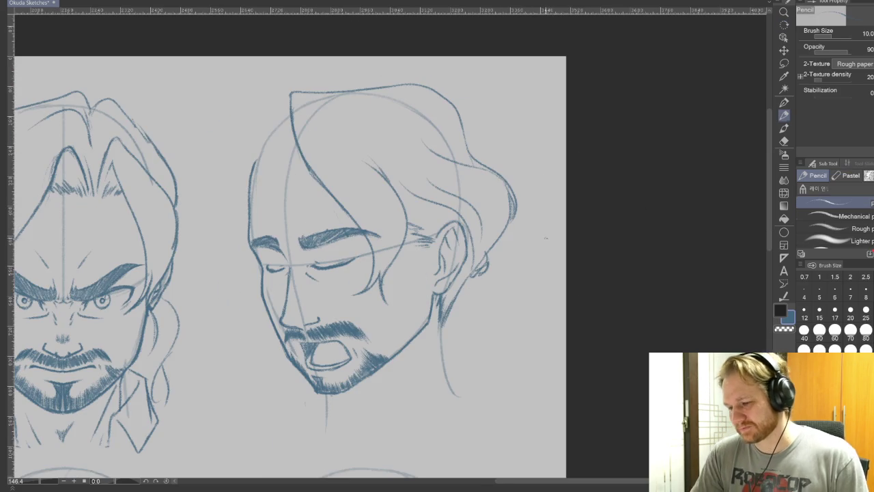
mouse_move(575, 384)
left_mouse_down()
mouse_move(666, 339)
mouse_move(690, 337)
left_mouse_up()
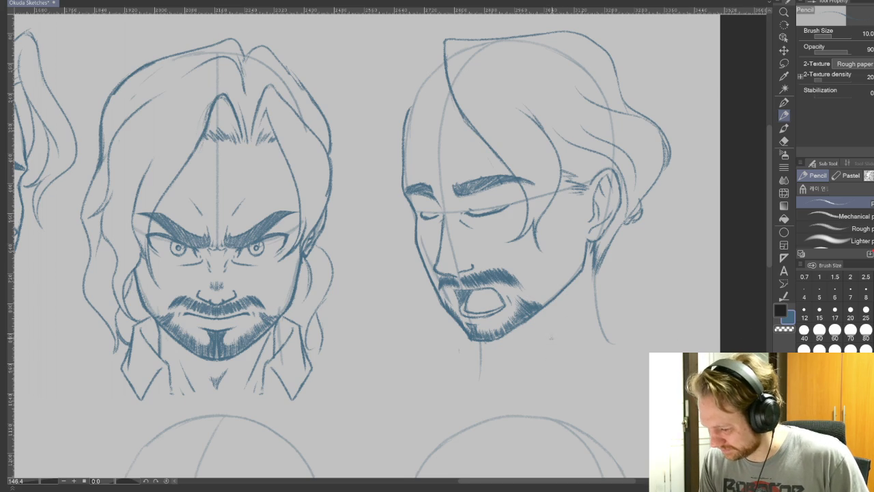
Step: Retrace and darken the neck line beneath the side-facing head's jaw
left_click_drag(539, 347, 610, 301)
key("ctrl+z")
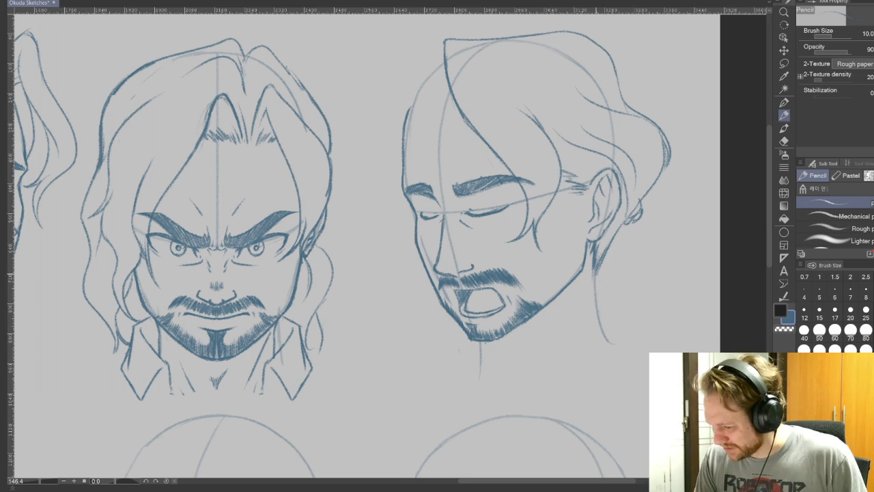
left_click_drag(596, 272, 597, 317)
left_click_drag(595, 271, 596, 317)
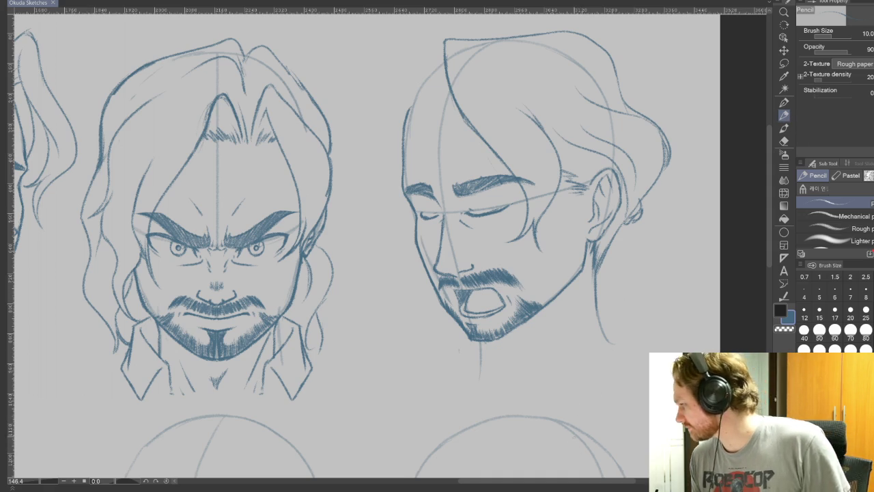
left_click_drag(450, 85, 405, 71)
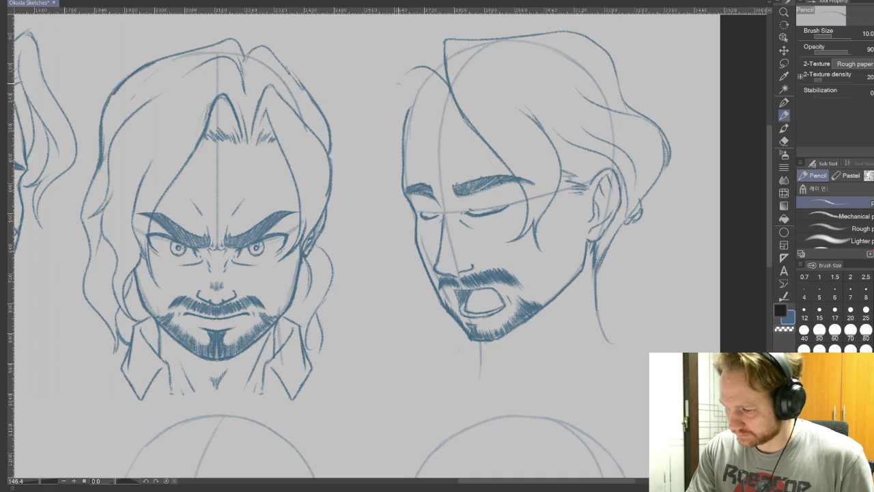
Step: Add hairline strands and long hair falling down the side-facing head's left side
left_click_drag(450, 90, 404, 76)
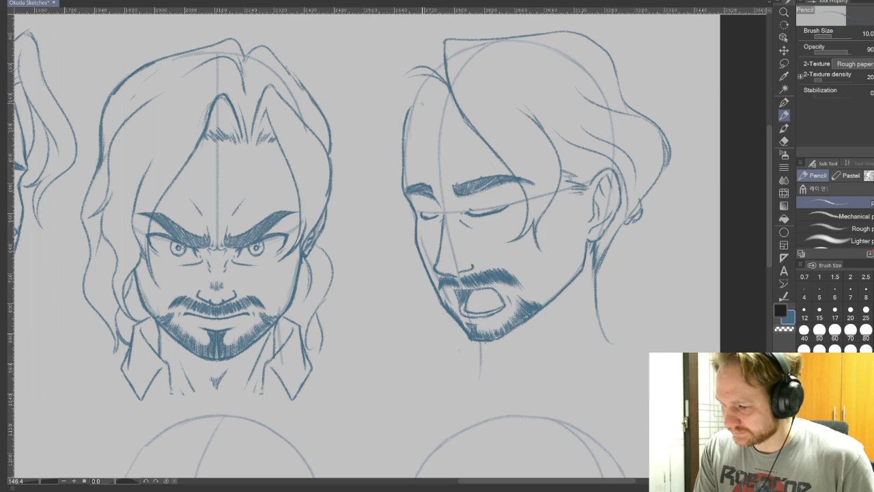
left_click_drag(609, 351, 615, 368)
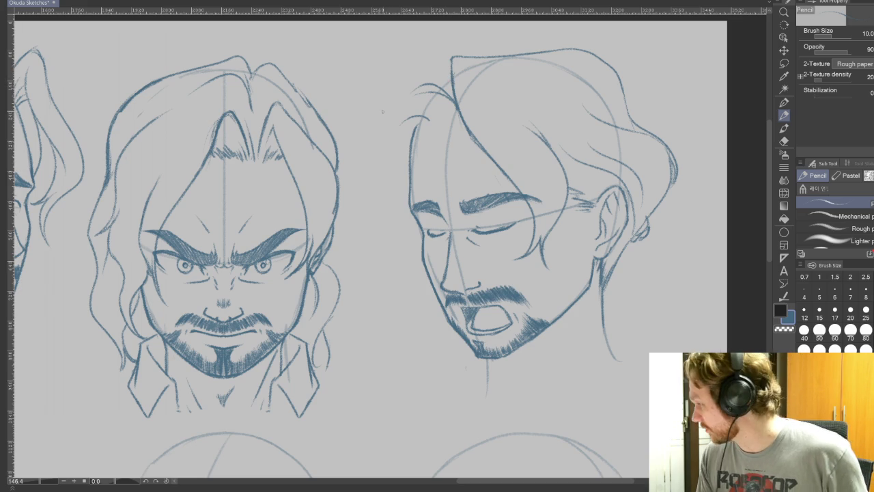
left_click_drag(452, 82, 396, 59)
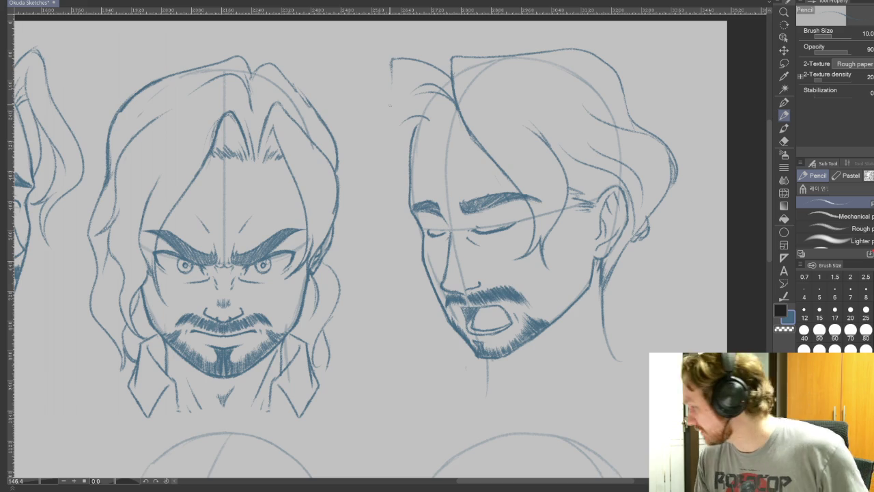
mouse_move(391, 77)
left_mouse_down()
mouse_move(380, 99)
mouse_move(403, 232)
left_mouse_up()
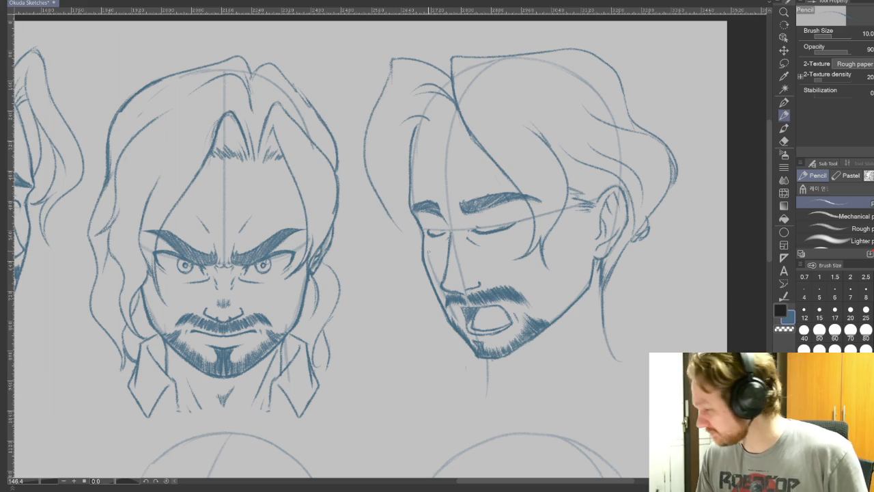
mouse_move(402, 215)
left_mouse_down()
mouse_move(386, 265)
mouse_move(376, 267)
left_mouse_up()
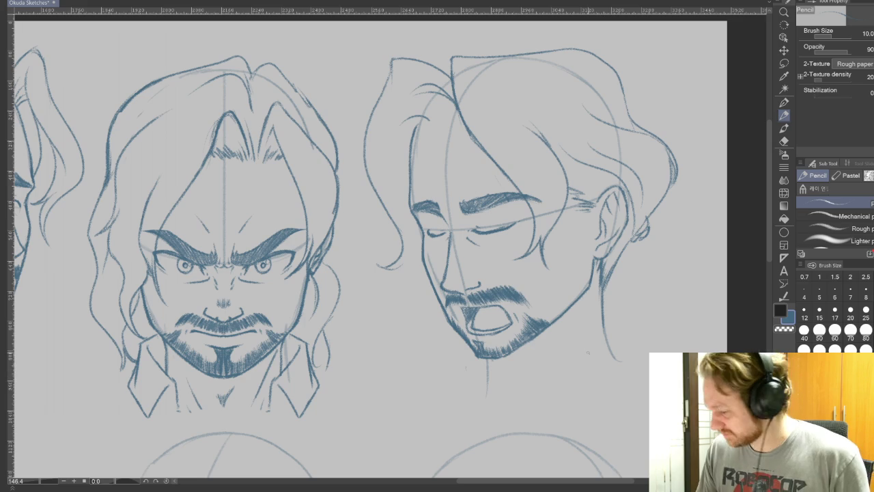
Step: Redraw the left-side hair lines and remove a stray line with a size-30 eraser
key("ctrl+z")
key("ctrl+z")
key("ctrl+z")
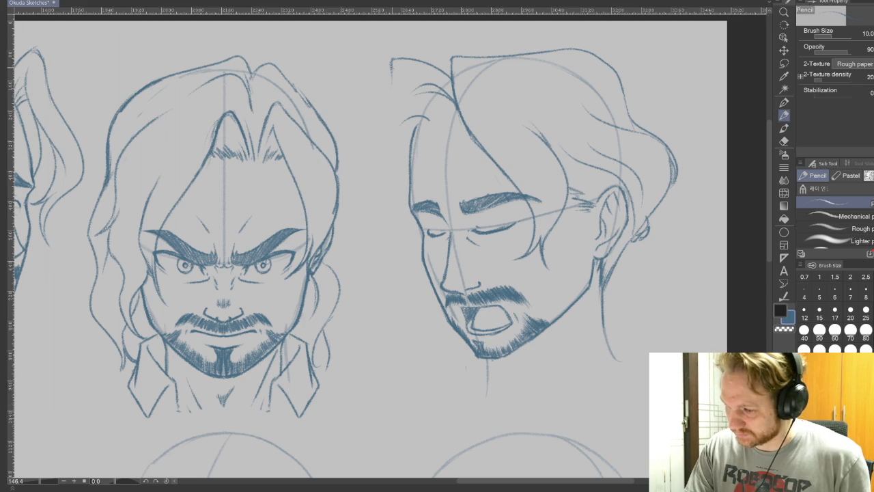
mouse_move(391, 77)
left_mouse_down()
mouse_move(412, 277)
mouse_move(374, 281)
left_mouse_up()
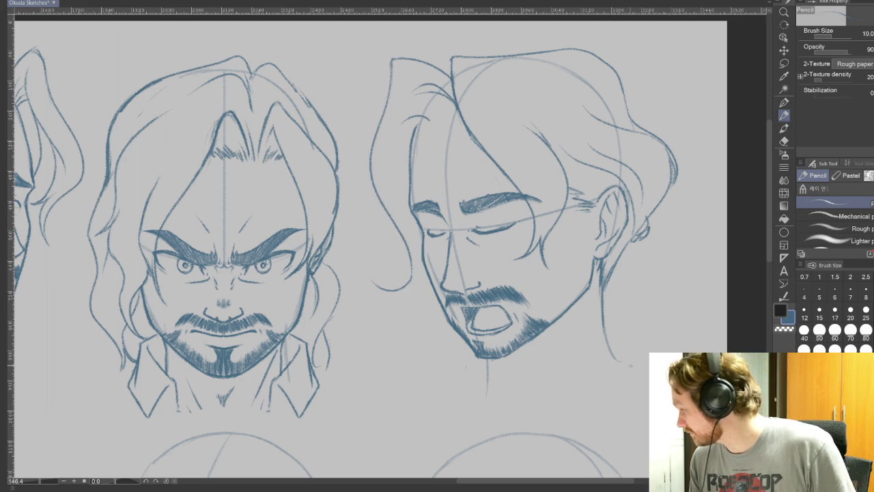
mouse_move(409, 254)
left_mouse_down()
mouse_move(382, 218)
mouse_move(376, 108)
mouse_move(395, 57)
left_mouse_up()
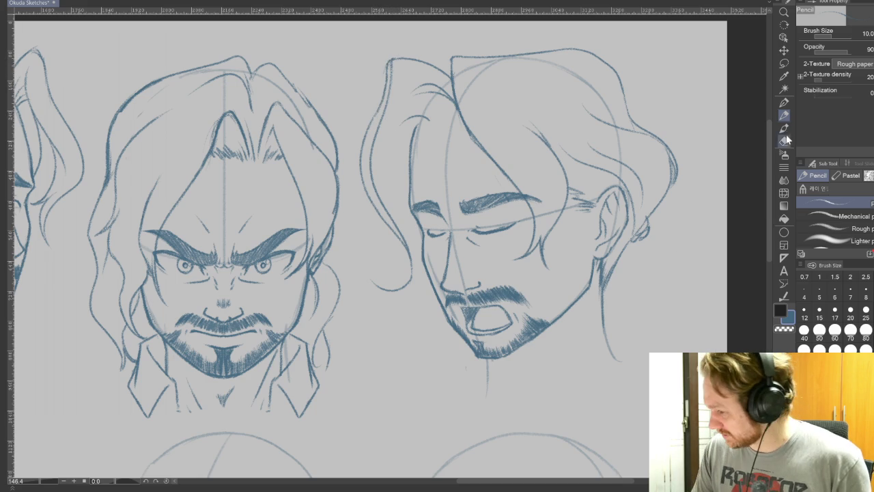
left_click(784, 141)
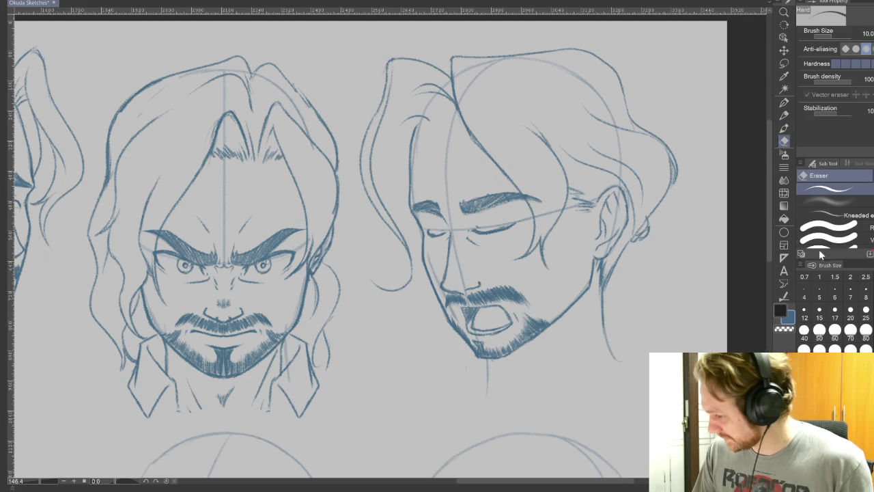
key("bracketright")
key("bracketright")
left_click_drag(391, 87, 409, 241)
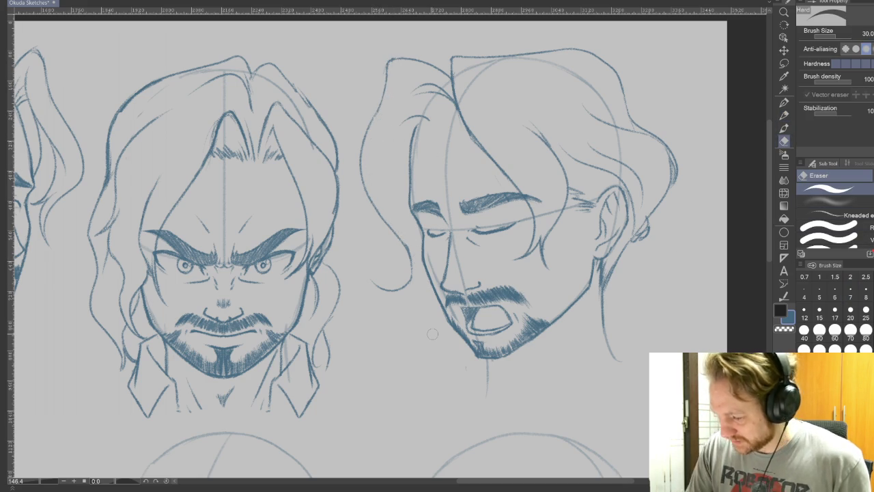
key("p")
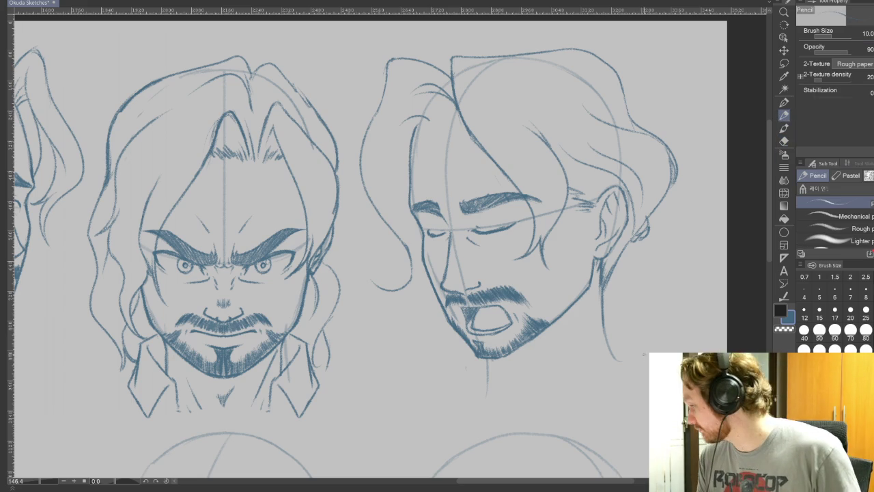
Step: Draw a hair strand curving down left of the face, adjusting the canvas tilt
mouse_move(423, 274)
left_mouse_down()
mouse_move(386, 363)
mouse_move(403, 310)
left_mouse_up()
key("ctrl+z")
left_click_drag(386, 363, 403, 304)
left_click_drag(437, 205, 519, 355)
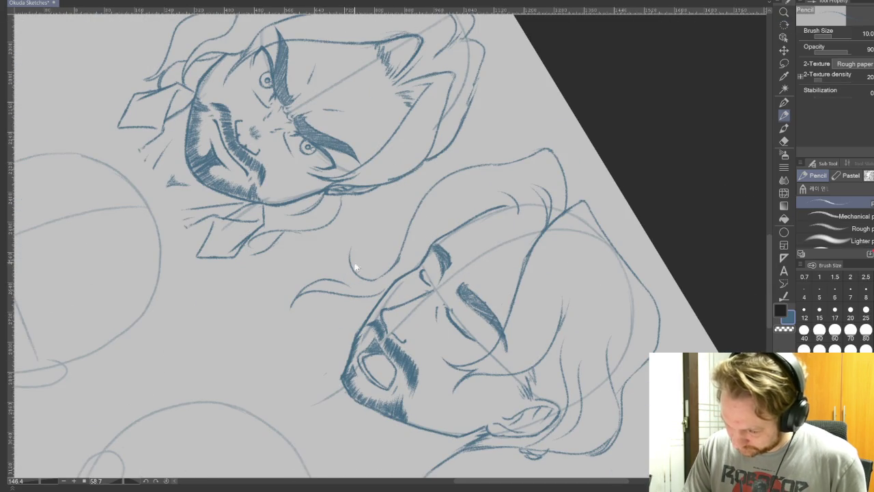
key("ctrl+z")
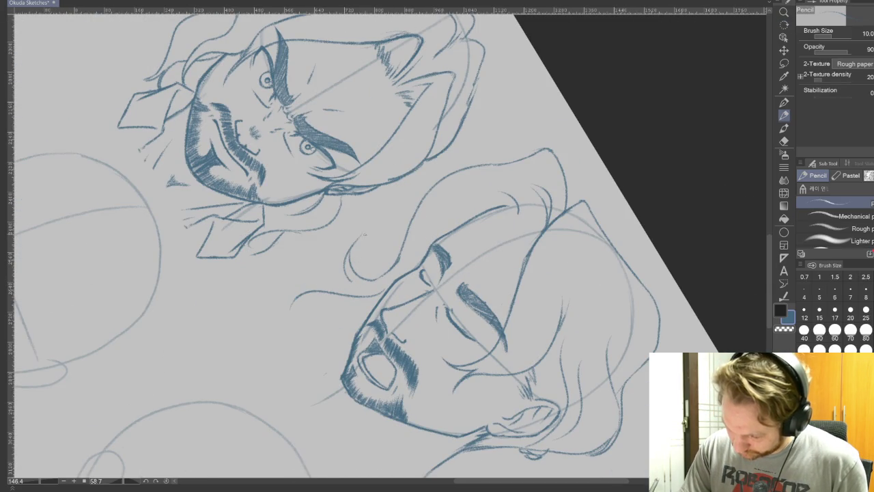
left_click_drag(349, 273, 436, 349)
key("p")
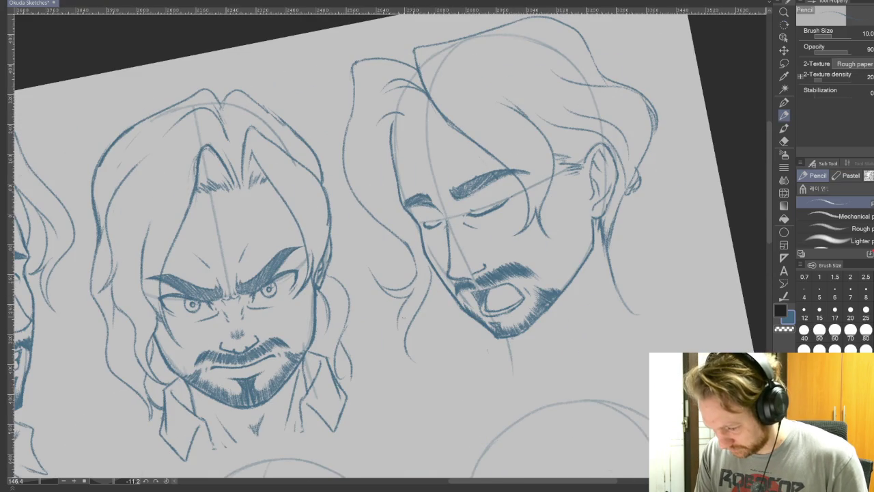
Step: Add reshaped wavy hair strands falling left of the face and below the jaw
left_click_drag(410, 307, 409, 358)
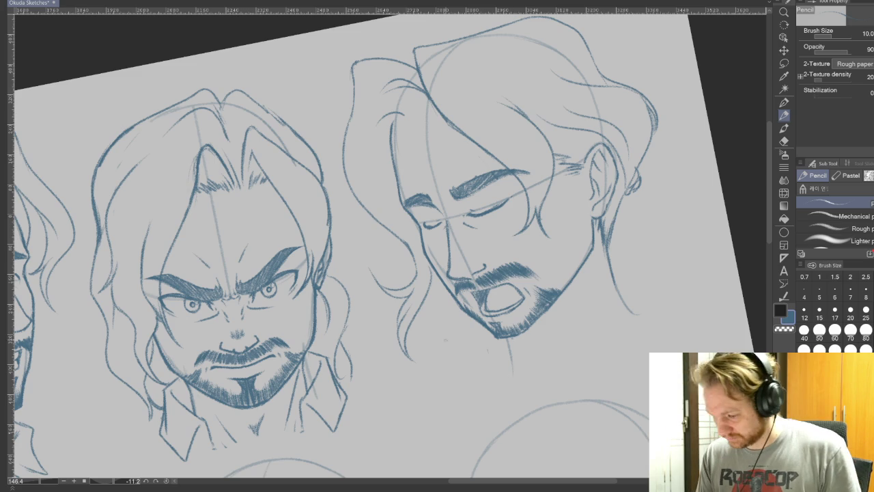
left_click_drag(423, 300, 421, 386)
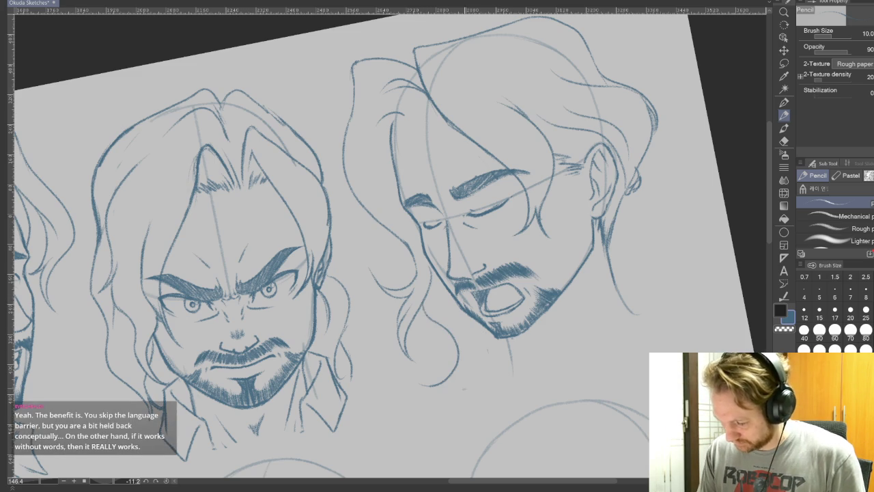
key("ctrl+z")
mouse_move(423, 298)
left_mouse_down()
mouse_move(449, 333)
mouse_move(439, 375)
left_mouse_up()
mouse_move(461, 338)
left_mouse_down()
mouse_move(434, 376)
mouse_move(382, 289)
left_mouse_up()
left_click_drag(509, 333, 549, 332)
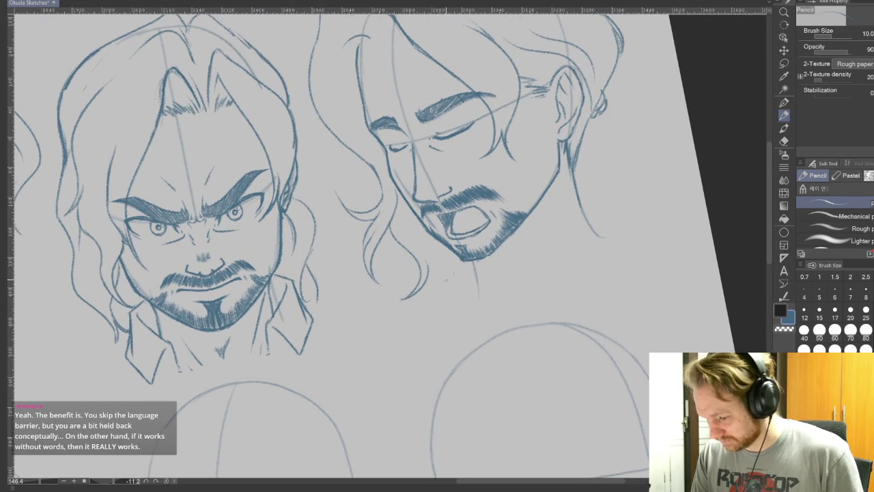
mouse_move(426, 278)
left_mouse_down()
mouse_move(434, 311)
mouse_move(450, 251)
left_mouse_up()
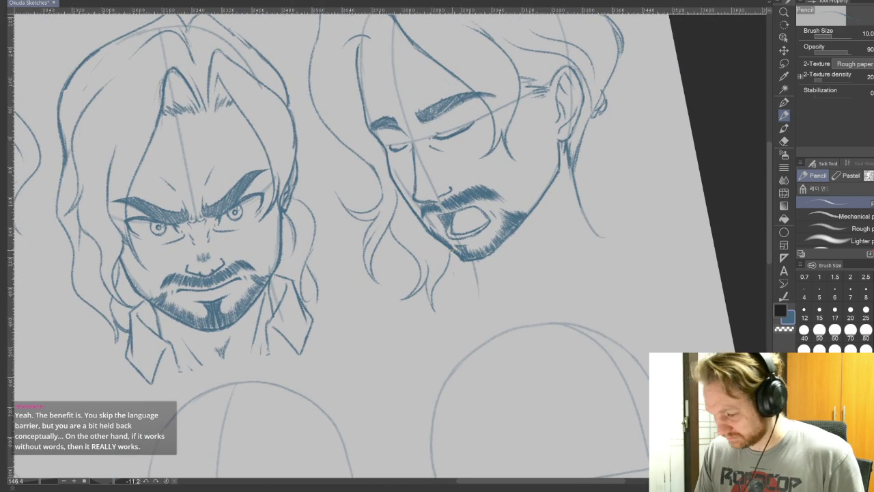
key("ctrl+z")
left_click_drag(434, 314, 456, 251)
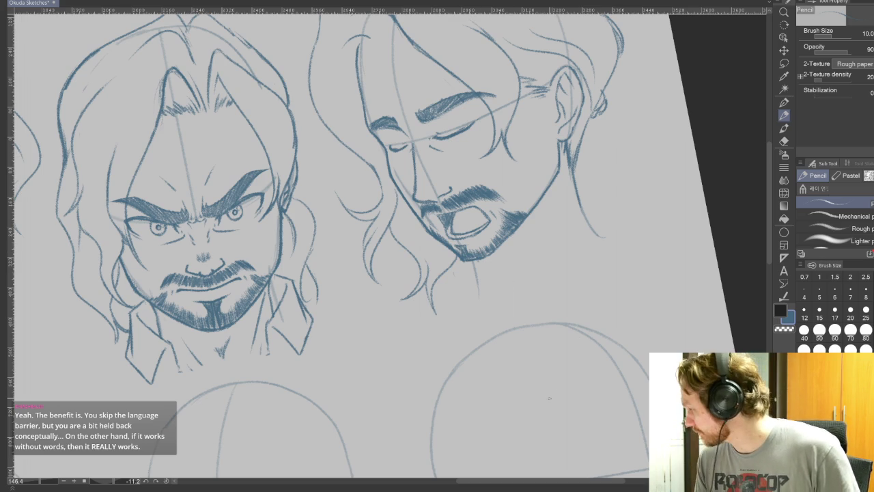
Step: Draw the second face's jaw line and a collar line below it
left_click_drag(523, 260, 598, 198)
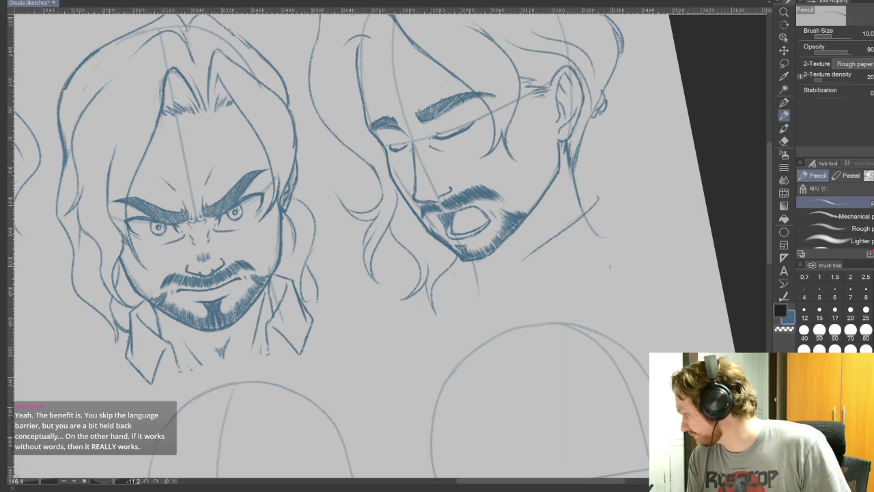
key("ctrl+z")
left_click_drag(600, 194, 605, 202)
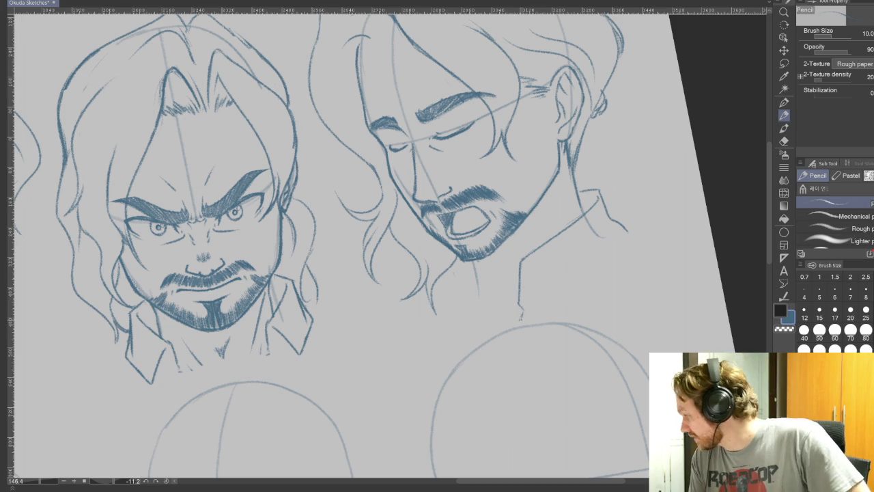
left_click_drag(523, 265, 557, 307)
key("ctrl+z")
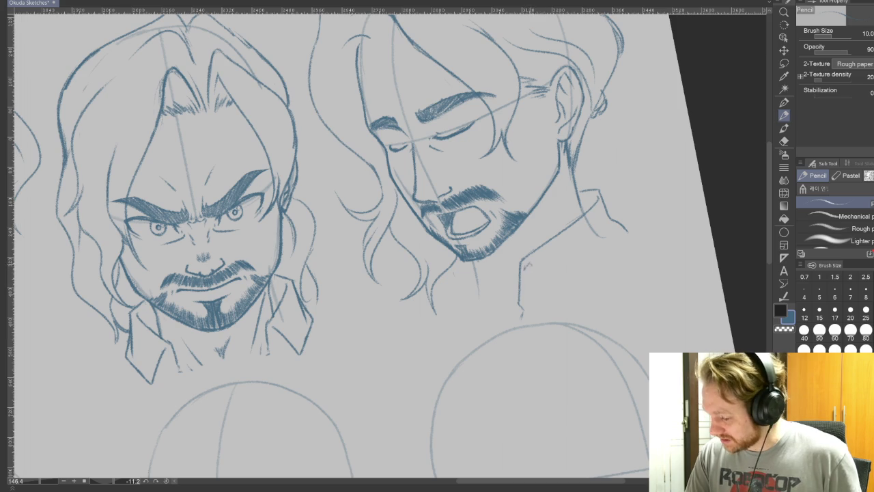
left_click_drag(559, 312, 620, 260)
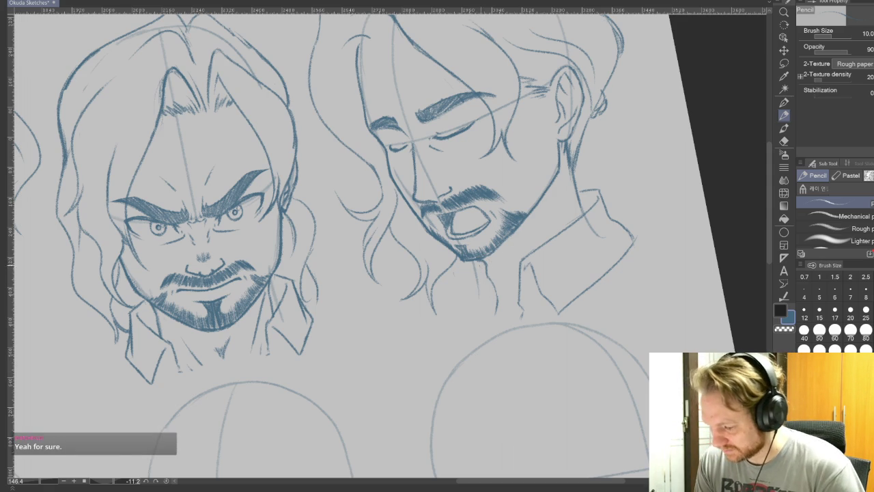
Step: Add a neck line below the closed-eyed head's chin and level the canvas upright
left_click_drag(475, 265, 458, 318)
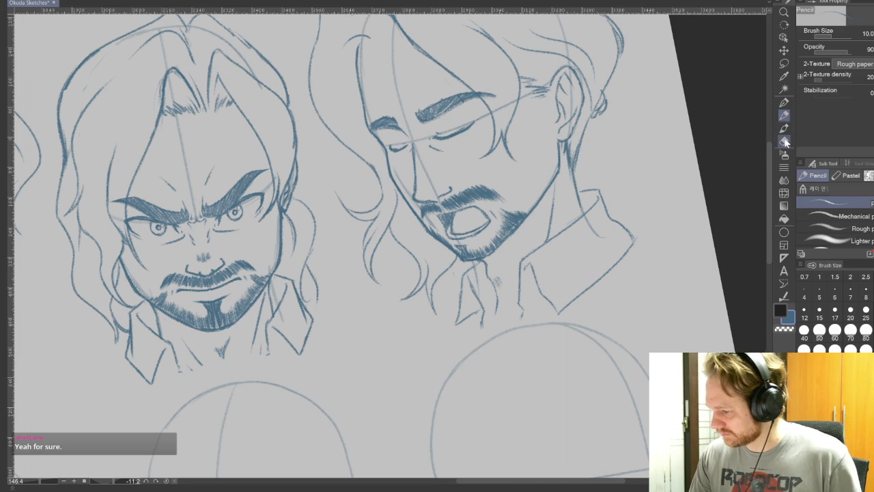
left_click(785, 140)
key("p")
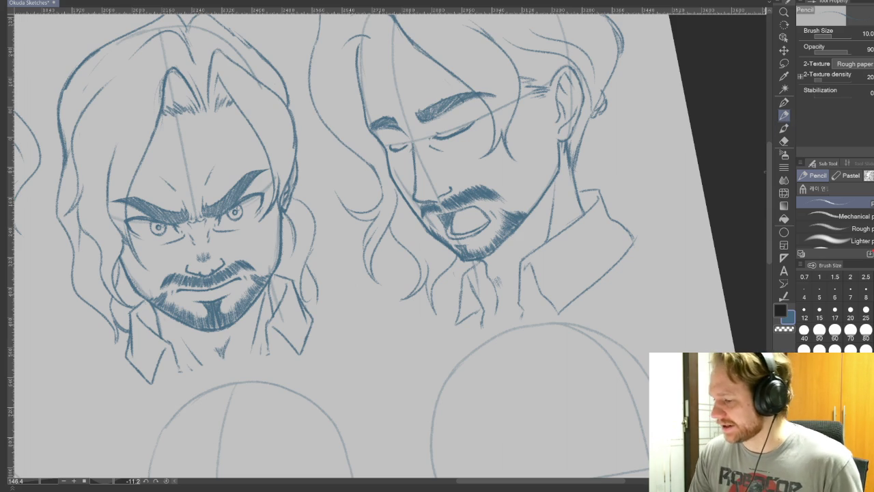
left_click_drag(699, 265, 713, 342)
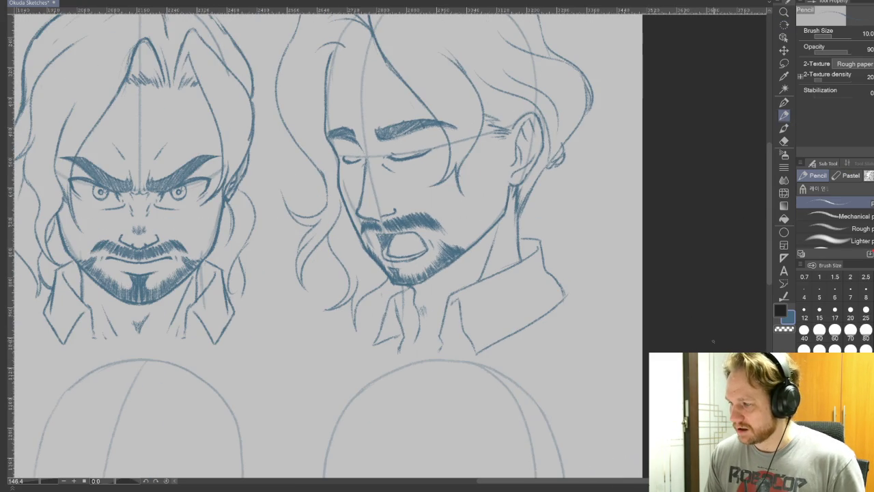
Step: On a tilted canvas, add a short hair strand beside the closed-eyed face, then level it
left_click_drag(668, 342, 674, 380)
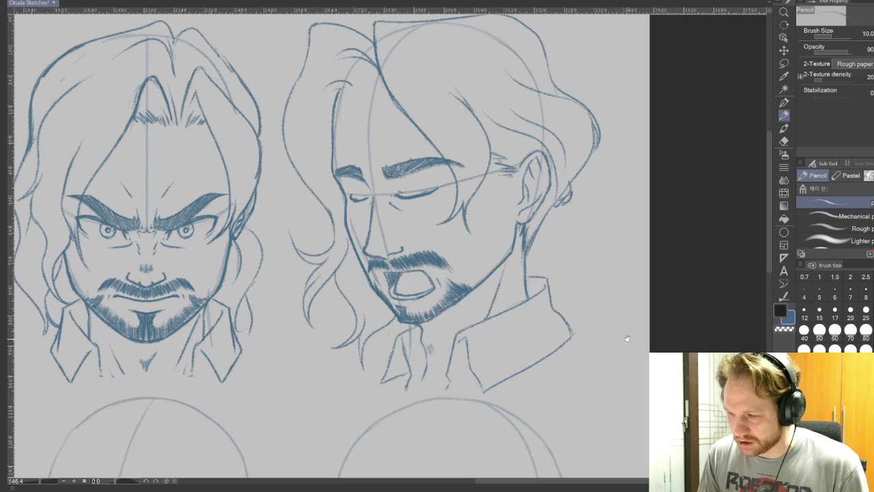
left_click_drag(327, 245, 382, 204)
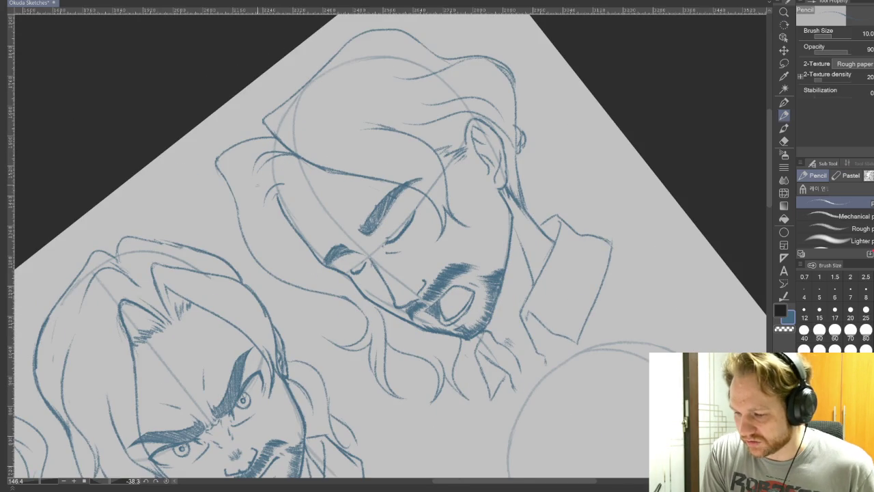
left_click_drag(261, 179, 254, 204)
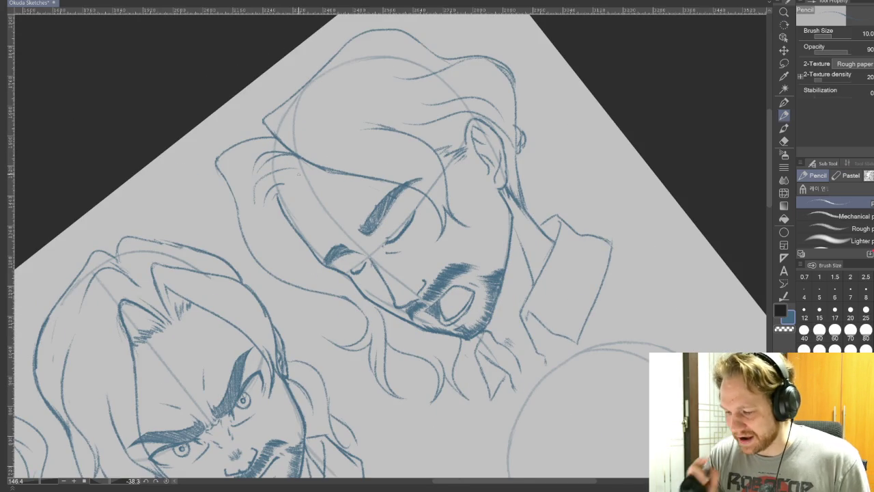
left_click_drag(298, 175, 594, 364)
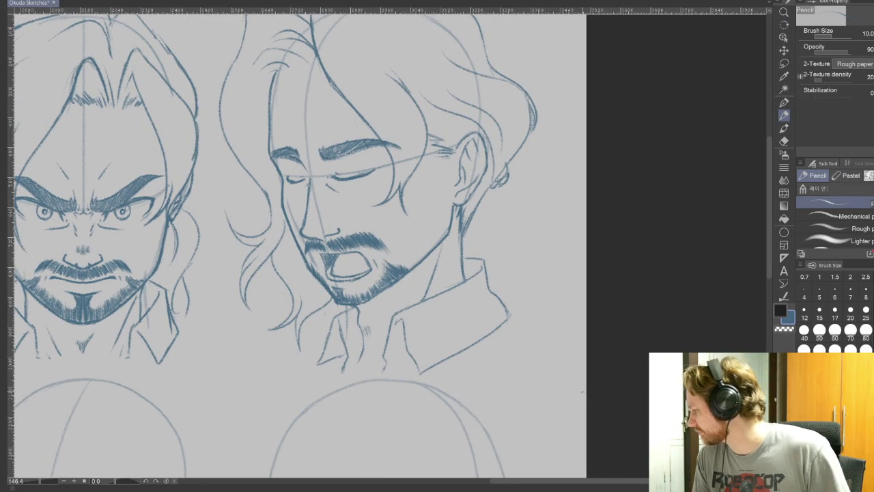
Step: Draw a ponytail curving down behind the ear, with a back-of-neck hair line and loose strands
left_click_drag(509, 166, 560, 242)
key("ctrl+z")
left_click_drag(562, 164, 566, 248)
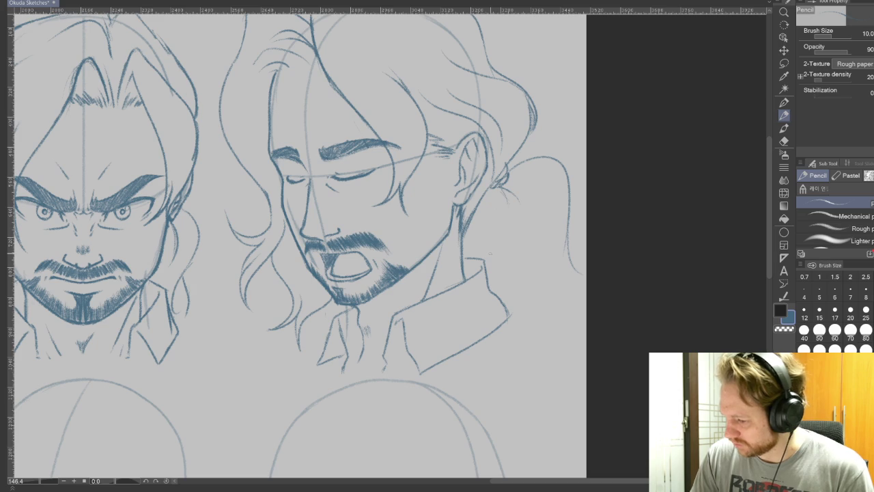
left_click_drag(497, 236, 515, 309)
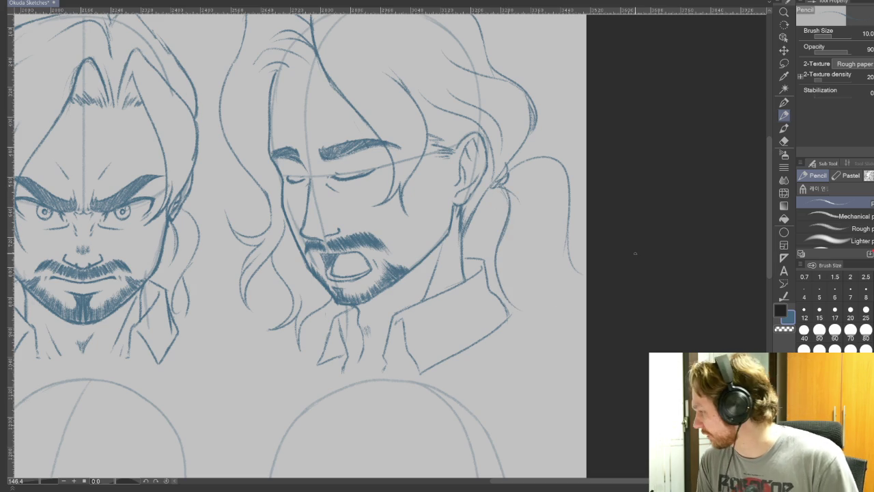
mouse_move(513, 176)
left_mouse_down()
mouse_move(538, 172)
mouse_move(560, 213)
mouse_move(544, 175)
left_mouse_up()
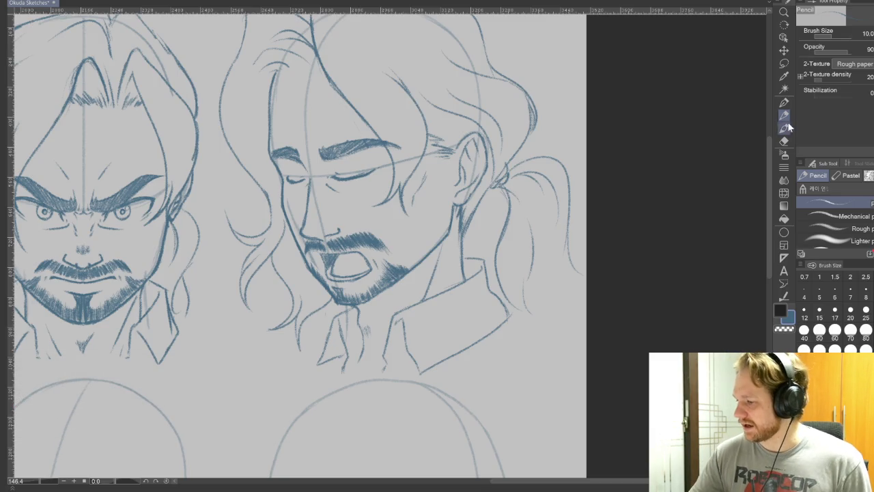
Step: Zoom and pan to view the three heads together at 100%
scroll(602, 380, "up", 2)
left_click_drag(608, 355, 609, 364)
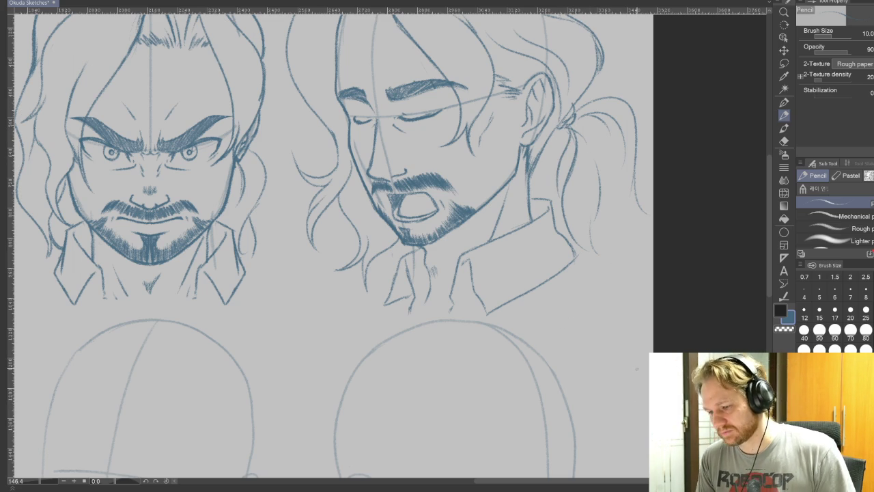
left_click_drag(515, 240, 615, 295)
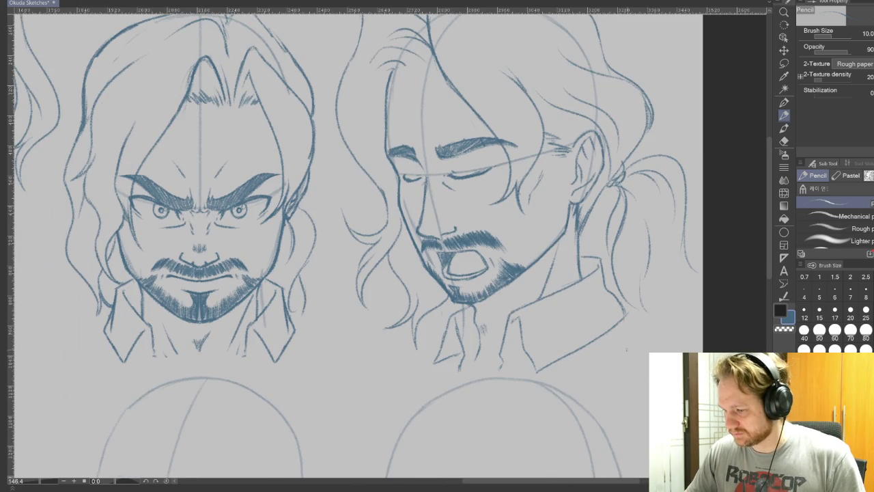
scroll(510, 332, "down", 3)
scroll(512, 333, "up", 1)
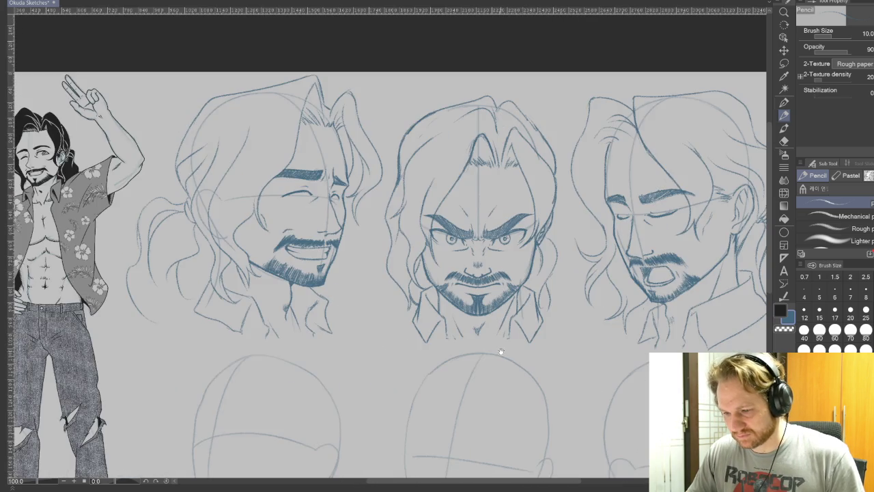
left_click_drag(500, 352, 428, 327)
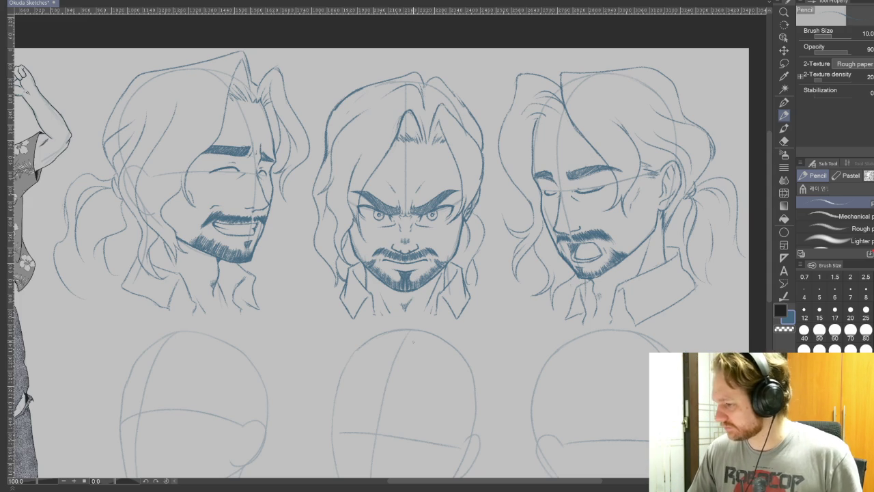
left_click_drag(410, 273, 383, 247)
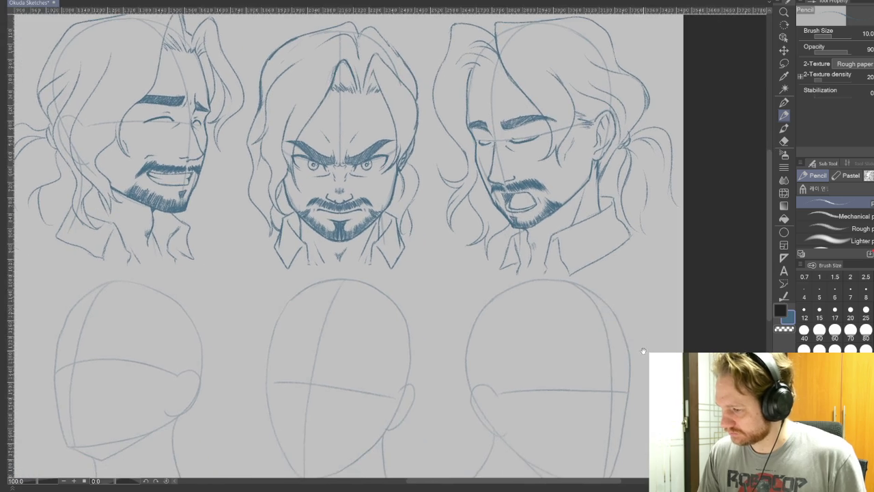
scroll(382, 246, "up", 1)
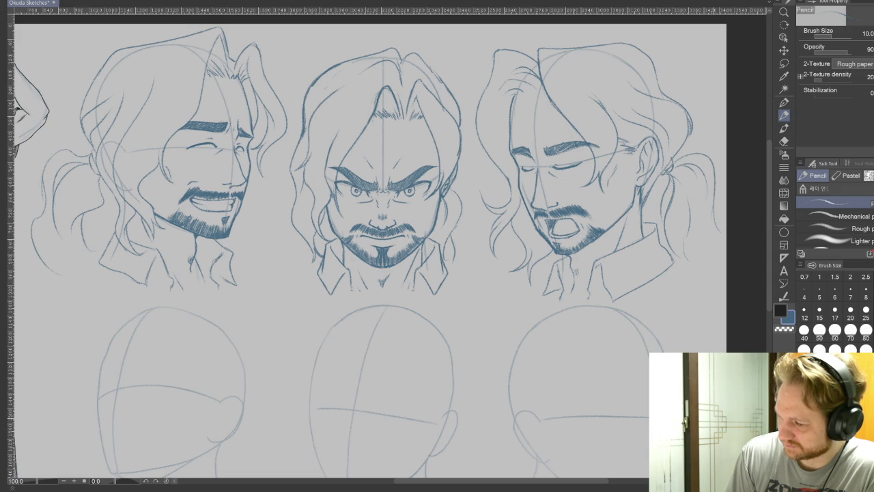
scroll(619, 374, "up", 1)
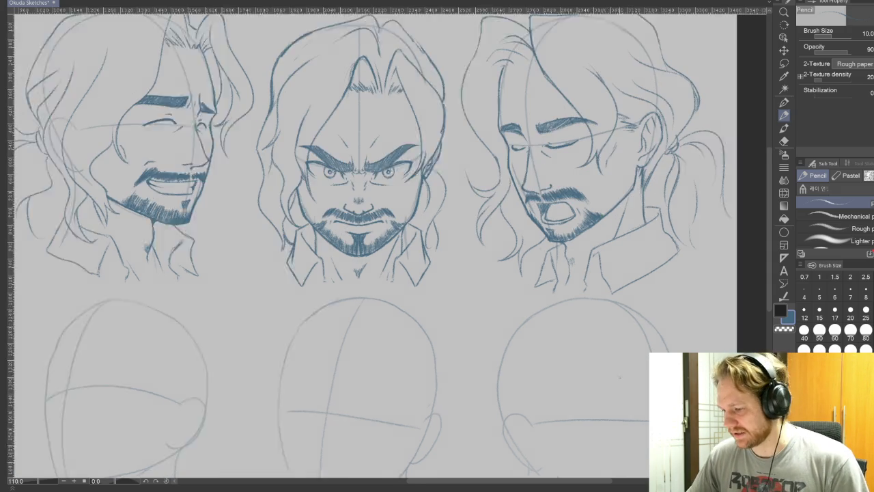
scroll(619, 374, "up", 1)
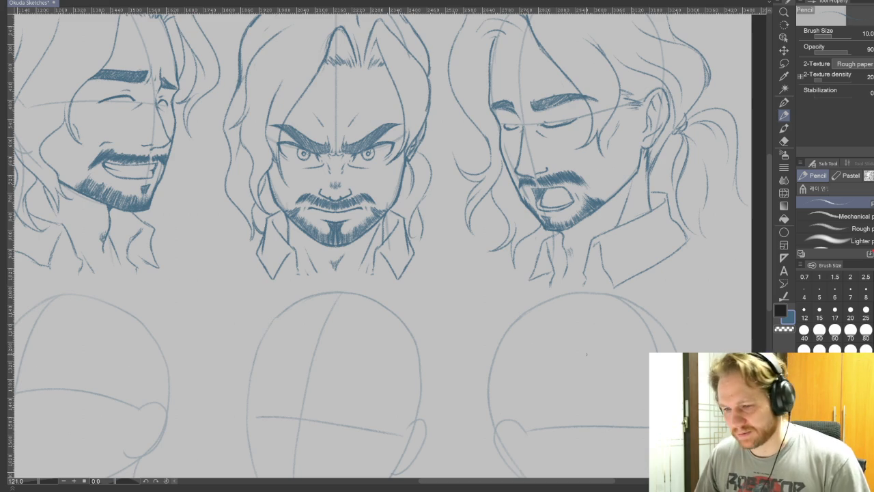
scroll(585, 354, "up", 1)
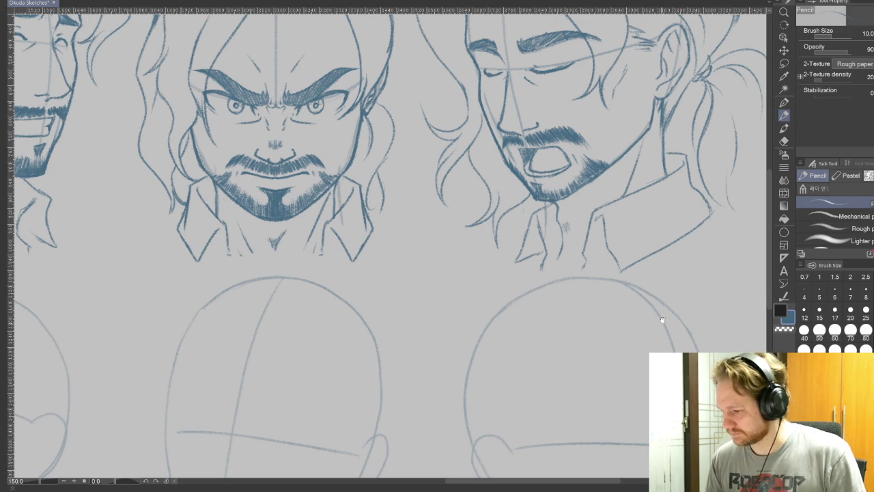
left_click_drag(654, 351, 570, 476)
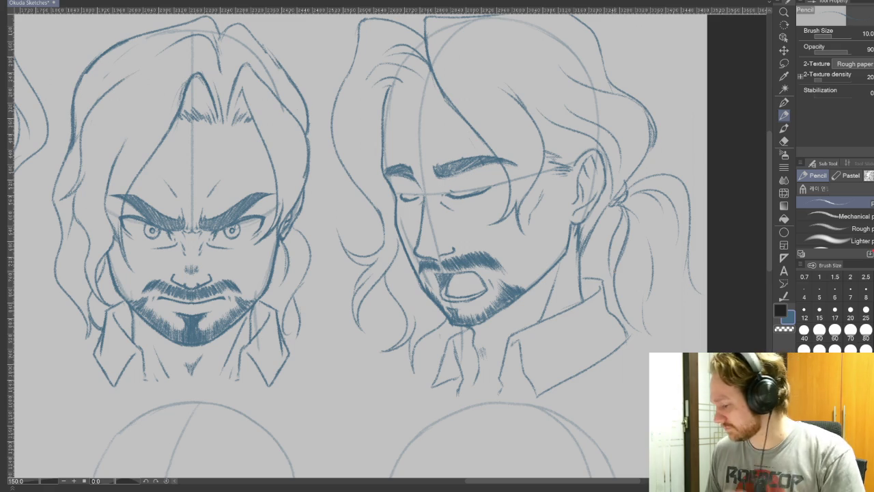
left_click_drag(529, 433, 577, 286)
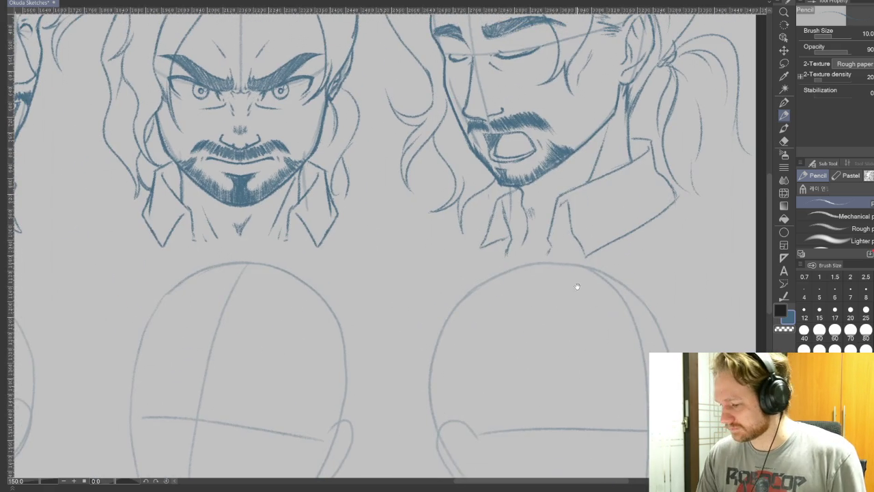
scroll(561, 286, "down", 3)
scroll(478, 287, "down", 3)
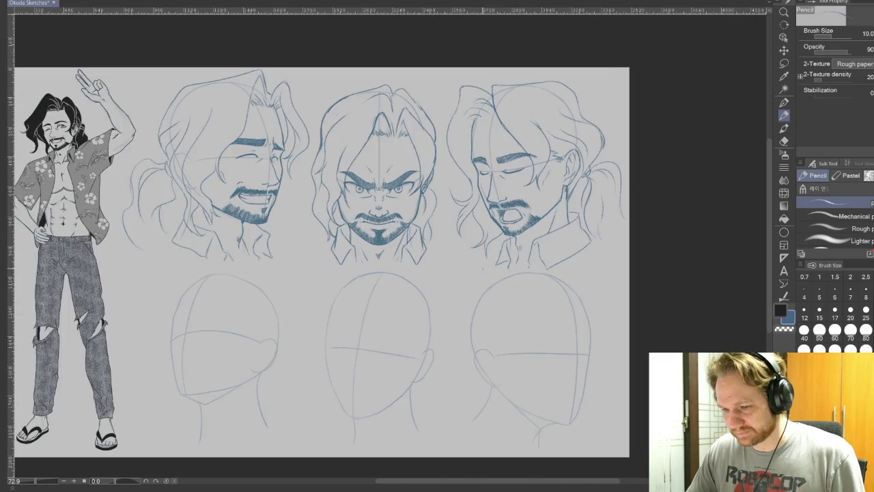
scroll(429, 282, "up", 1)
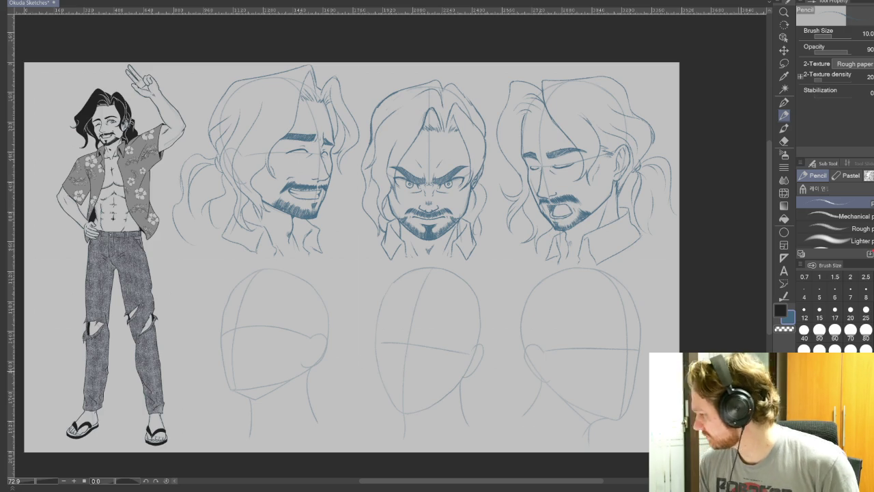
left_click_drag(425, 347, 500, 299)
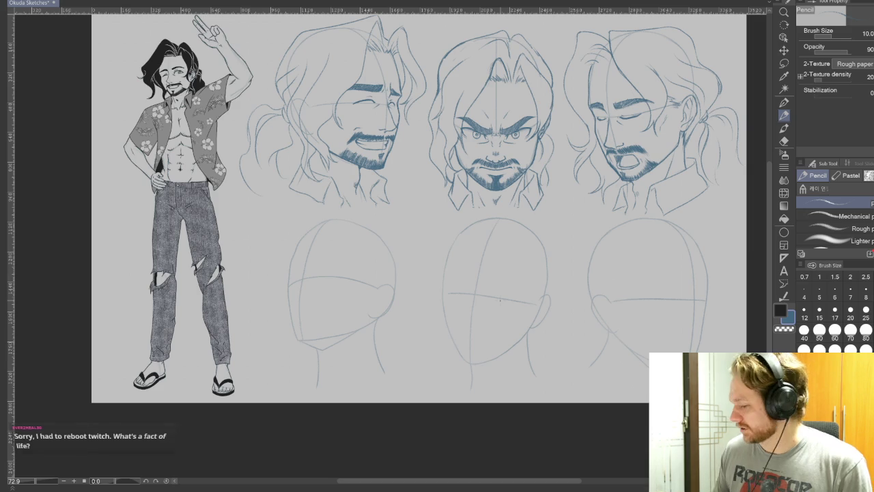
left_click_drag(418, 357, 463, 346)
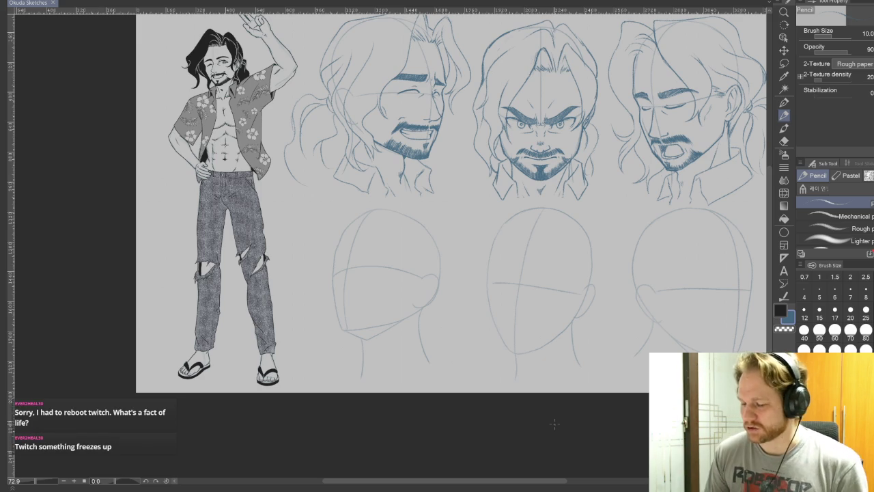
left_click_drag(632, 330, 613, 351)
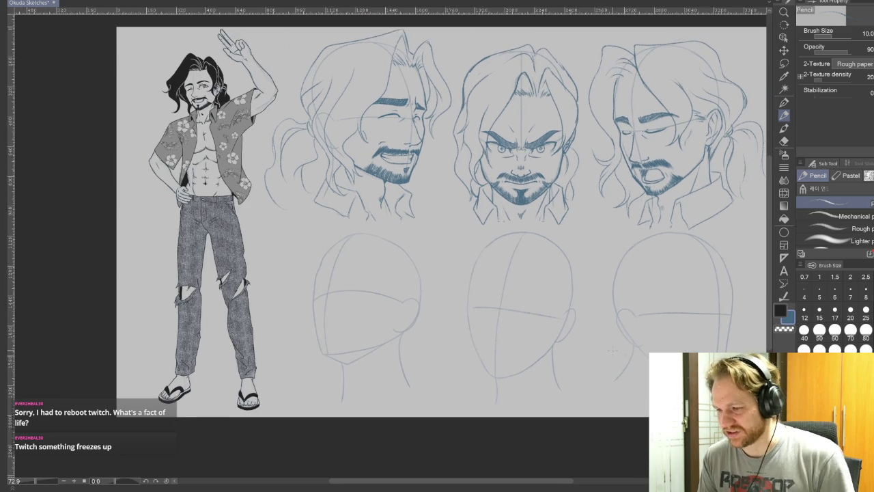
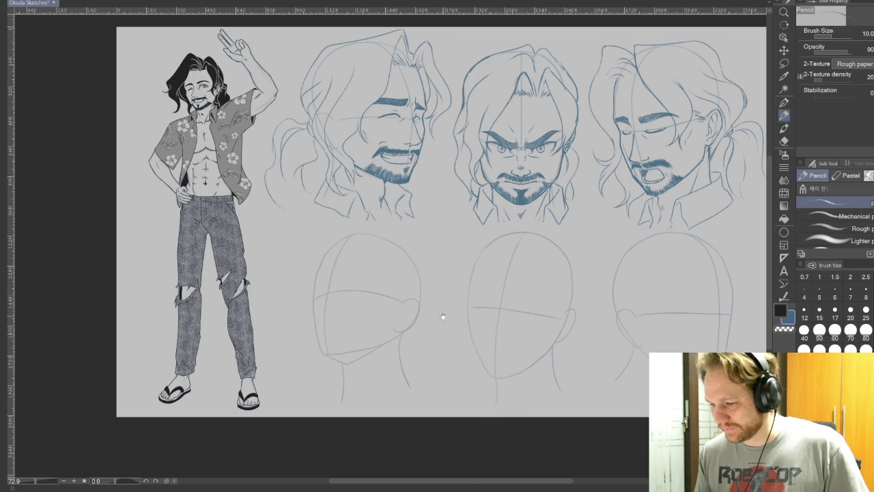
Step: Pan to the top-left faces and zoom in to 150% on the laughing face
left_click_drag(378, 202, 467, 310)
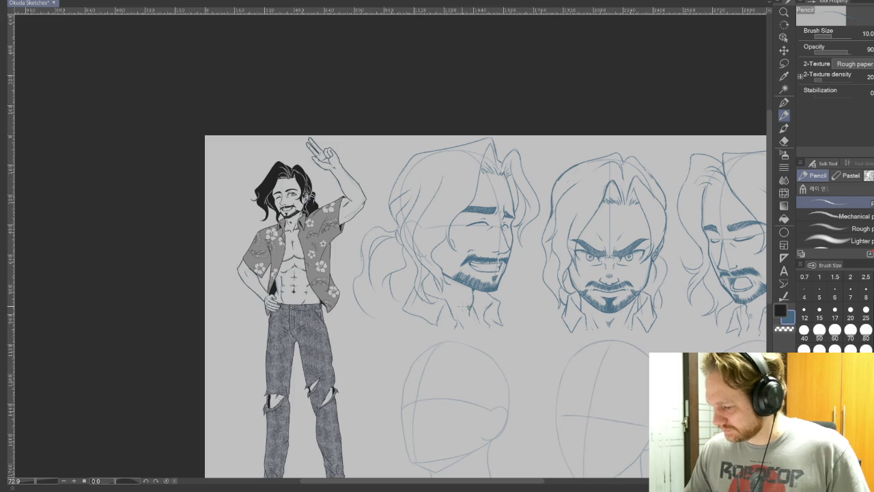
scroll(462, 307, "up", 3)
scroll(463, 305, "up", 1)
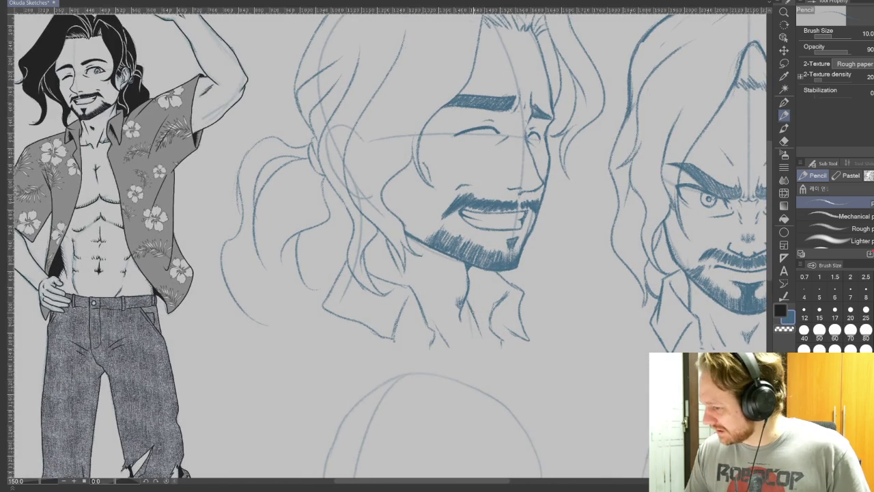
Step: Toggle between Eraser and Pencil, tilt the canvas, then straighten it back on the Pencil
key("e")
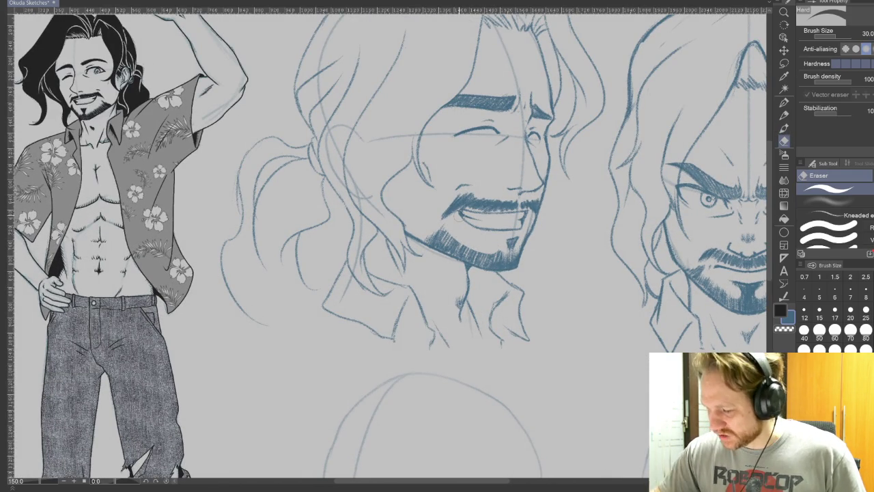
left_click(784, 114)
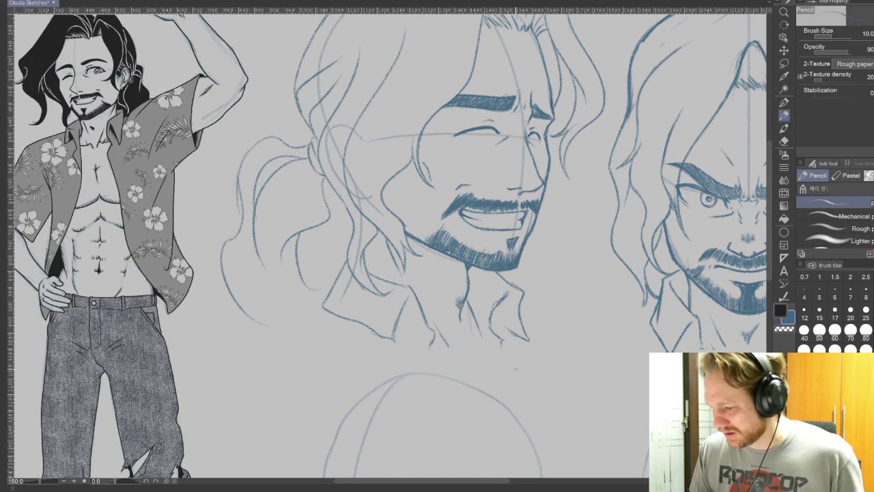
left_click(784, 140)
left_click_drag(624, 301, 438, 343)
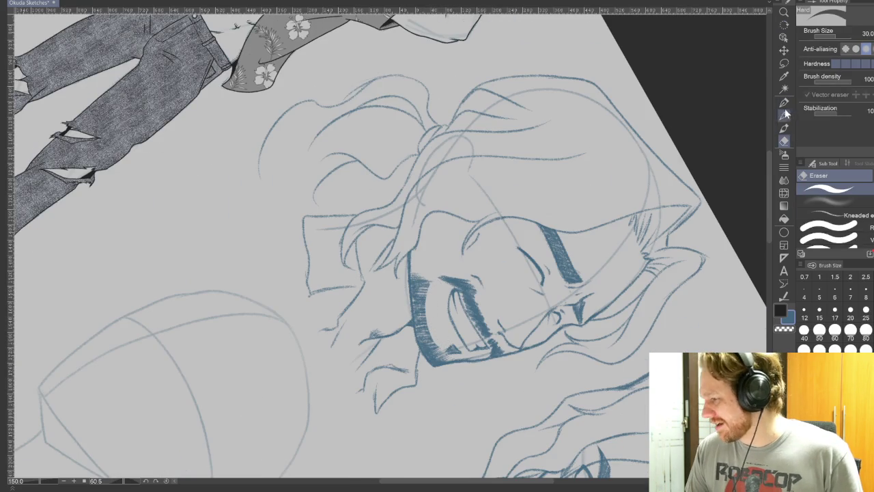
key("r")
mouse_move(614, 293)
left_mouse_down()
mouse_move(631, 148)
mouse_move(560, 55)
left_mouse_up()
key("p")
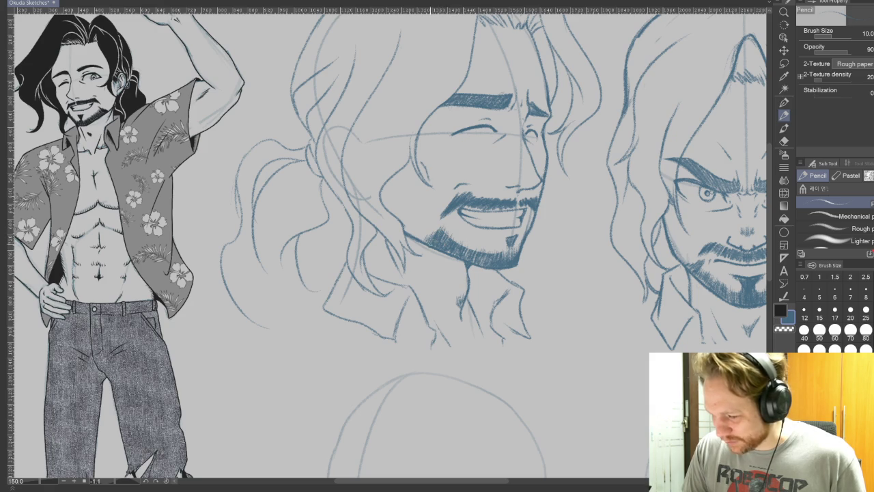
Step: Tilt the canvas about 45° with the Eraser, then set it back upright on the Pencil
key("r")
left_click_drag(577, 55, 656, 249)
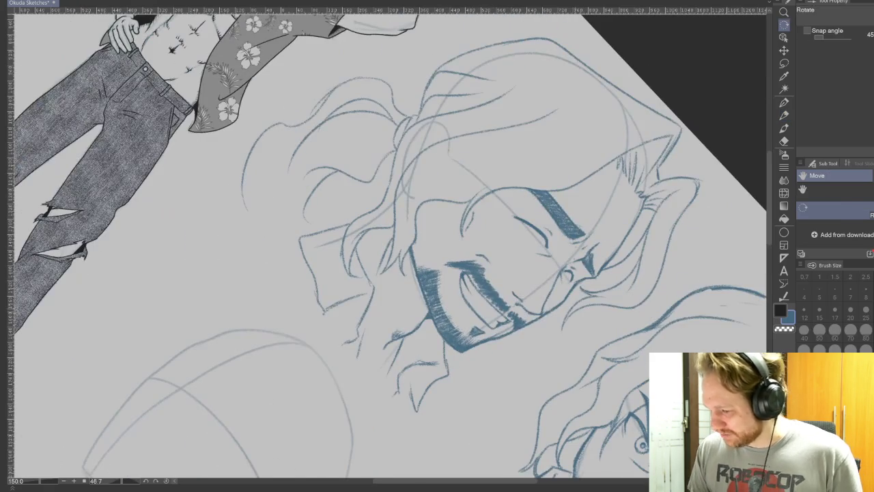
key("e")
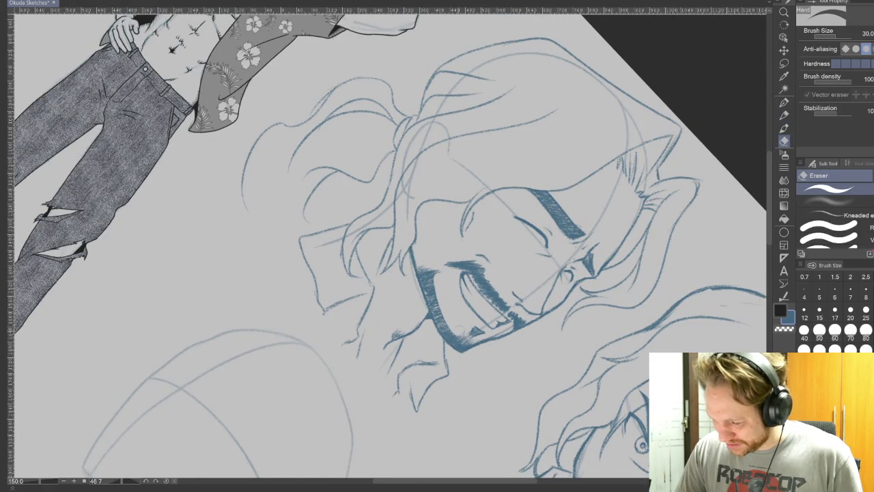
key("r")
left_click_drag(676, 249, 669, 219)
key("at")
key("p")
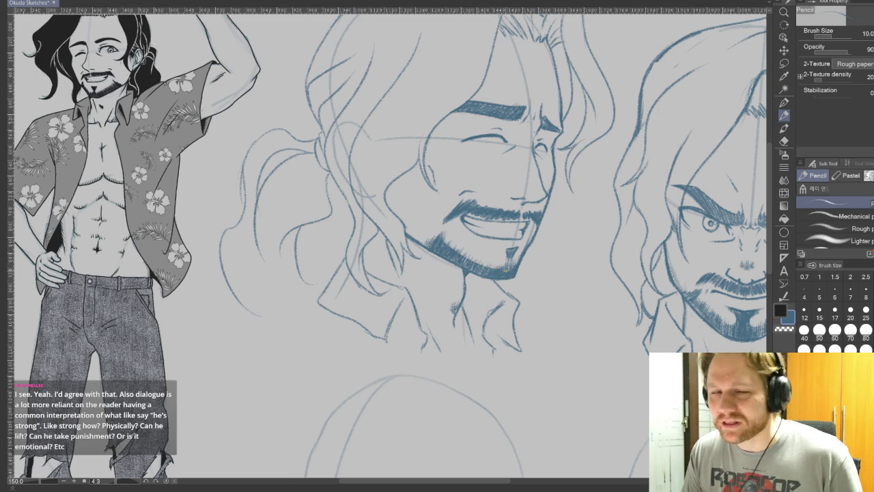
Step: At a 55° tilt, lighten the jaw-edge hatching, then add a small chin hatch mark upright
left_click_drag(519, 287, 471, 380)
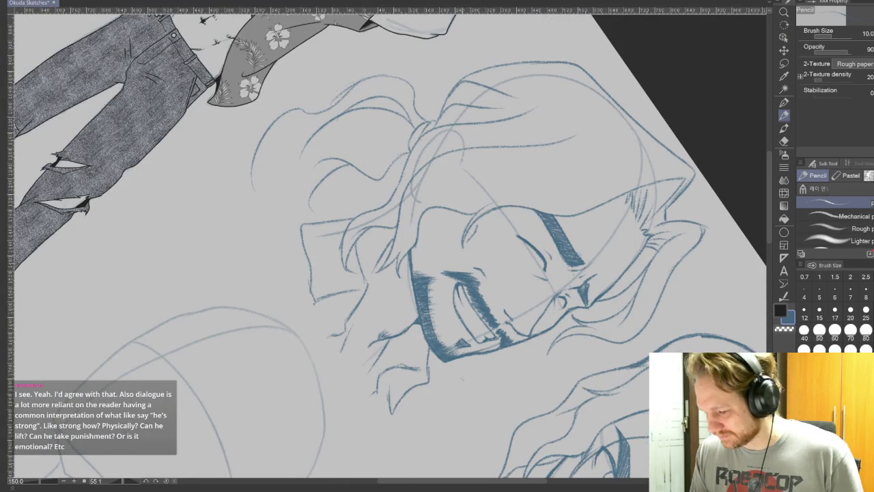
left_click(783, 141)
left_click_drag(428, 281, 442, 344)
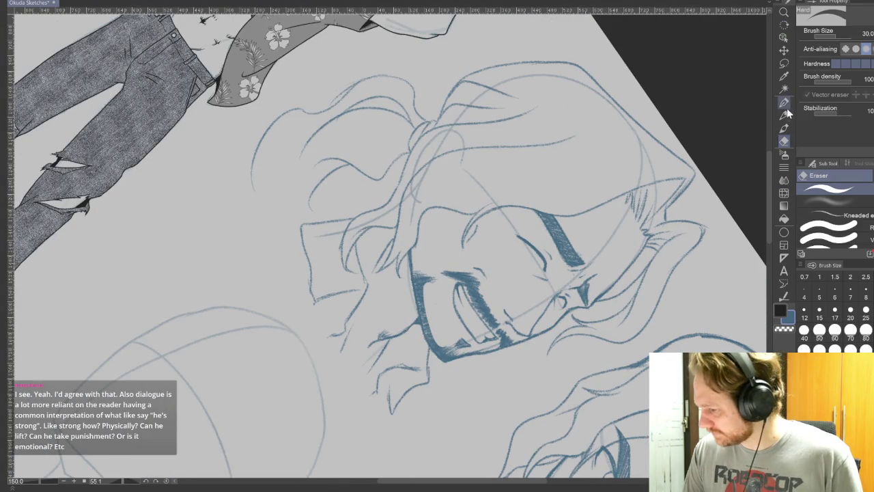
key("p")
left_click_drag(471, 379, 518, 287)
left_click_drag(497, 260, 502, 269)
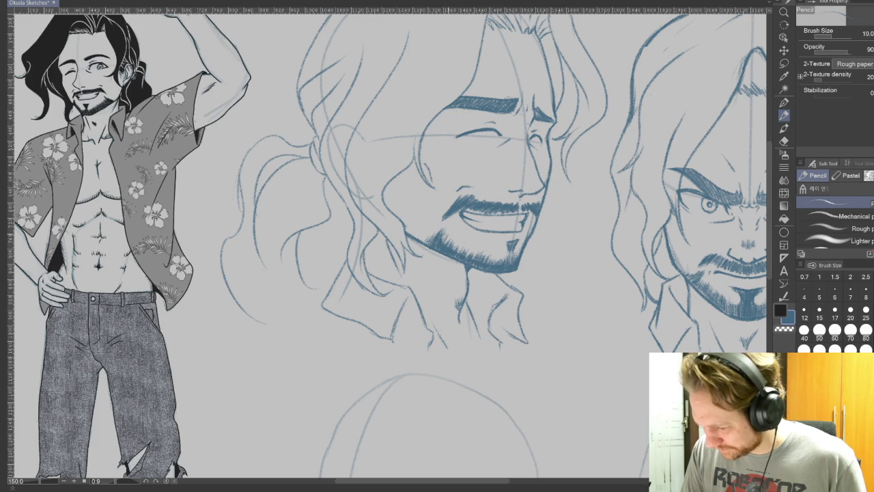
Step: Add two darker hatch strokes to the beard and chin, then scroll the view right
left_click_drag(438, 234, 426, 244)
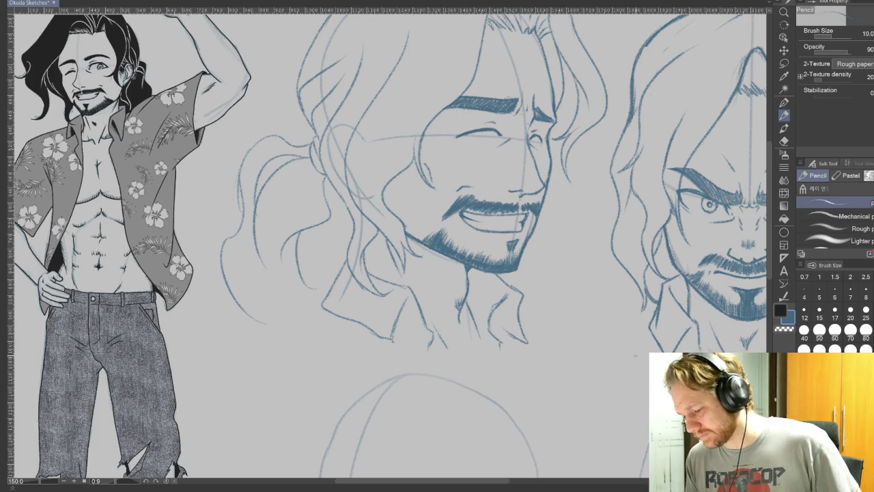
left_click_drag(508, 252, 511, 260)
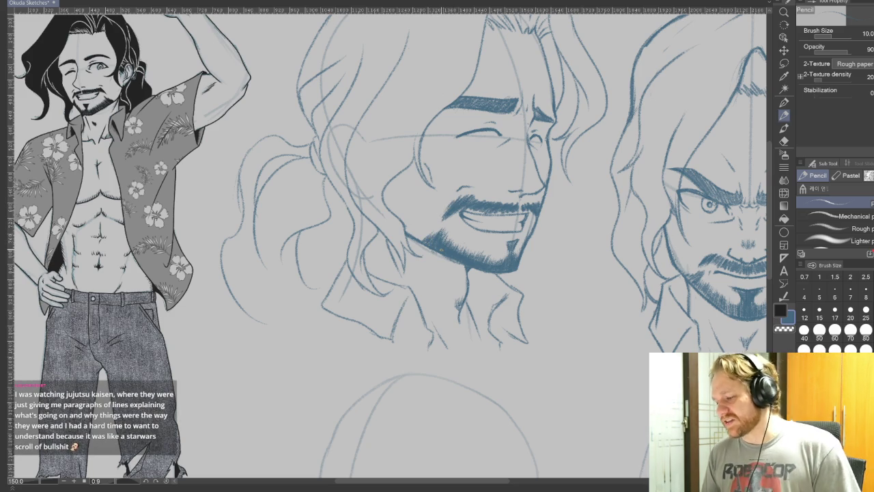
scroll(394, 381, "right", 5)
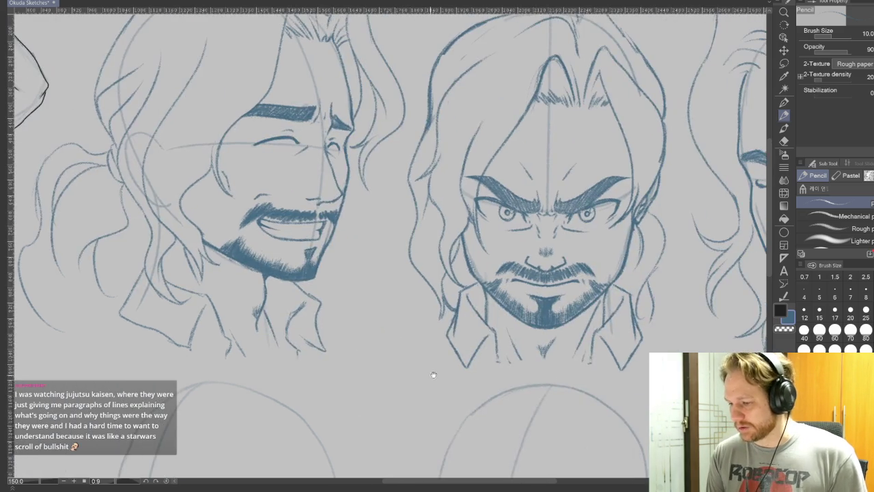
scroll(595, 412, "right", 2)
scroll(566, 433, "right", 2)
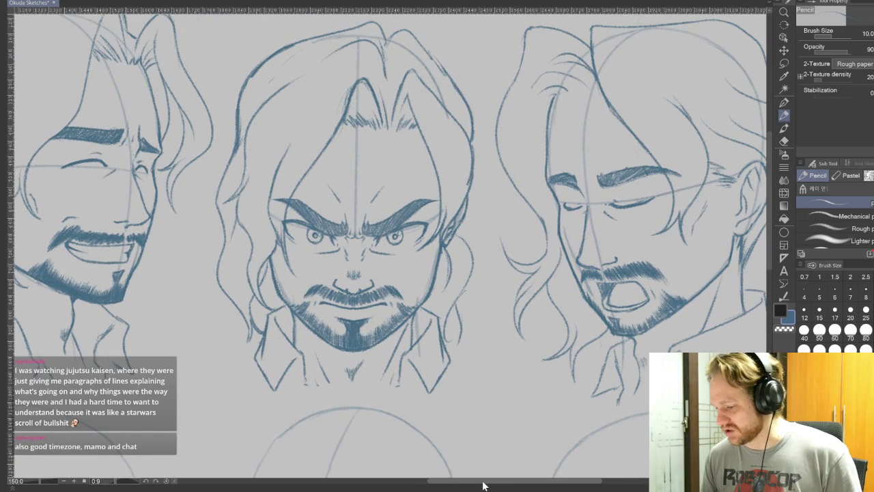
mouse_move(344, 461)
left_mouse_down()
mouse_move(536, 361)
mouse_move(564, 407)
left_mouse_up()
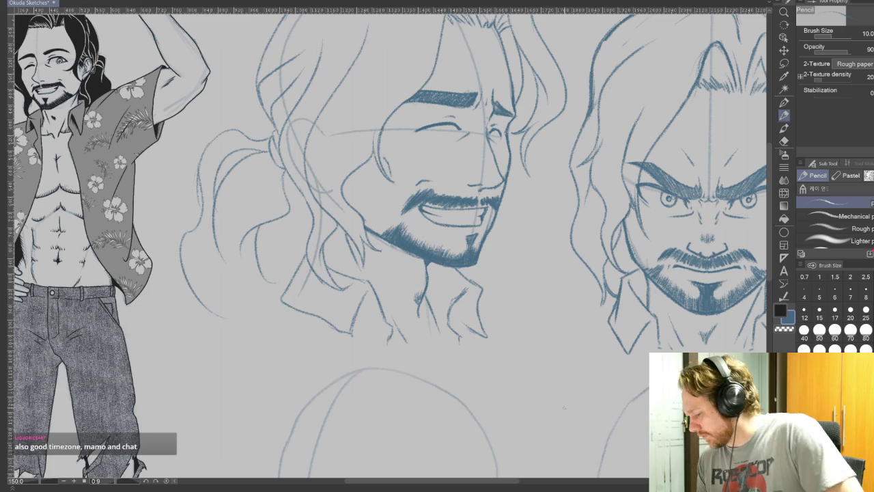
mouse_move(575, 390)
left_mouse_down()
mouse_move(308, 389)
mouse_move(605, 370)
left_mouse_up()
Step: Scroll and pan the view to bring the lower blank head outlines into view
scroll(606, 371, "down", 2)
scroll(491, 425, "up", 2)
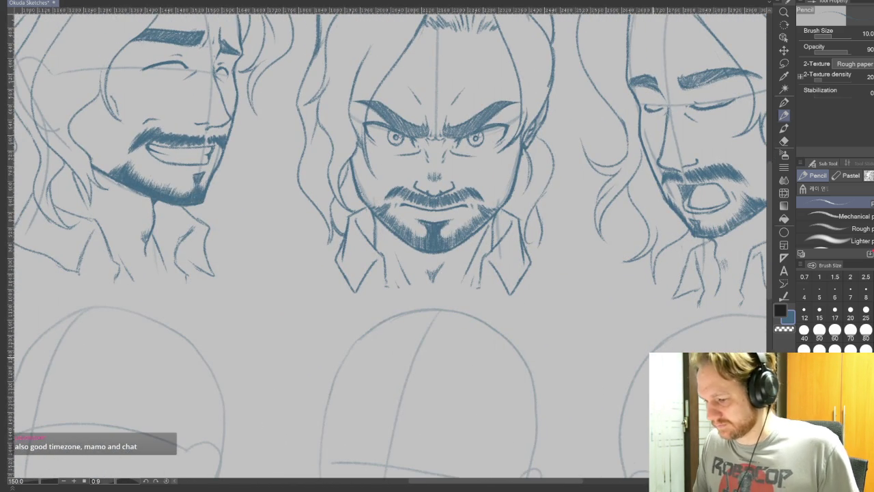
mouse_move(437, 482)
left_mouse_down()
mouse_move(453, 367)
mouse_move(547, 391)
left_mouse_up()
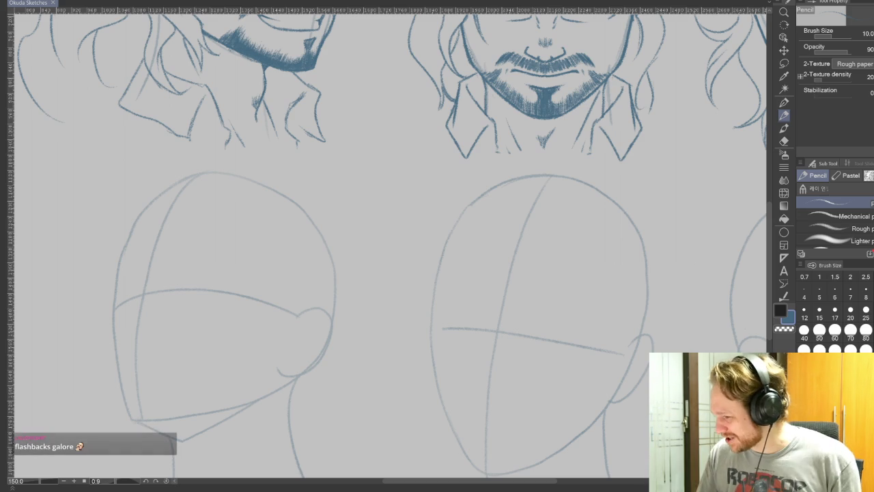
Step: Pan to show the grinning and scowling faces, then back toward the blank heads
left_click_drag(669, 136, 655, 286)
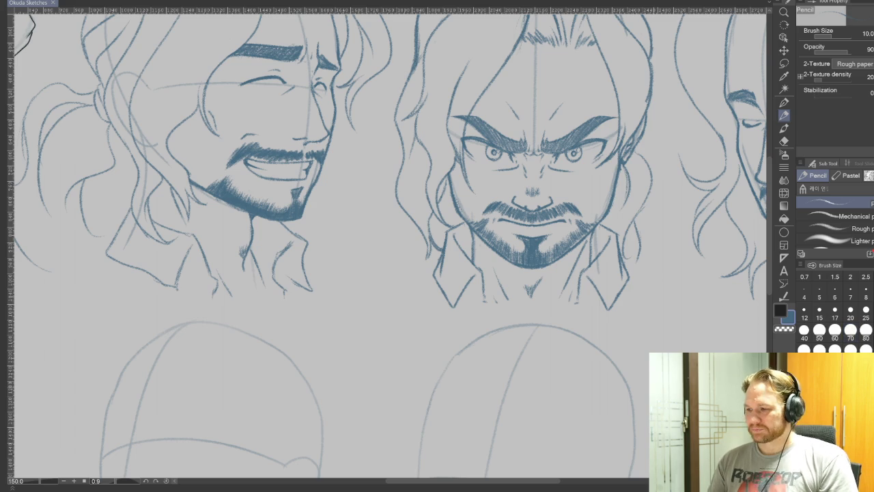
mouse_move(589, 283)
left_mouse_down()
mouse_move(578, 377)
mouse_move(644, 153)
mouse_move(734, 119)
mouse_move(781, 80)
left_mouse_up()
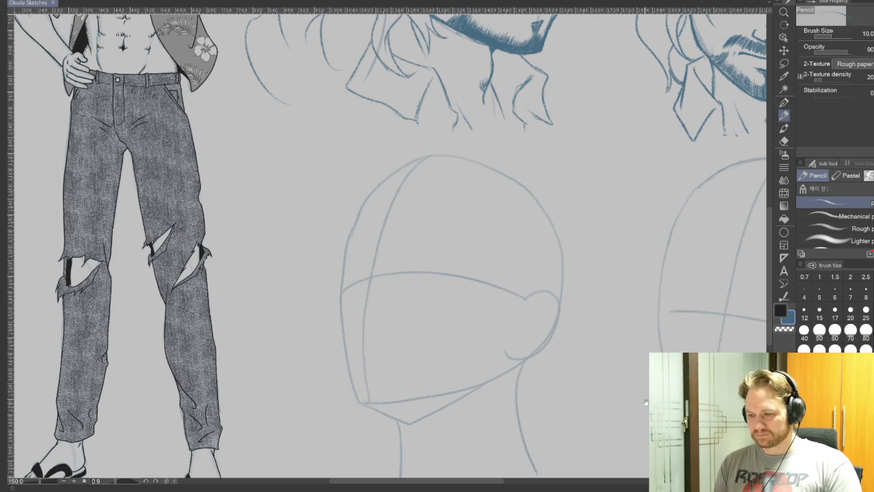
Step: Zoom out to 81% and pan so the whole sheet fits, centred over the blank heads
left_click_drag(627, 406, 532, 397)
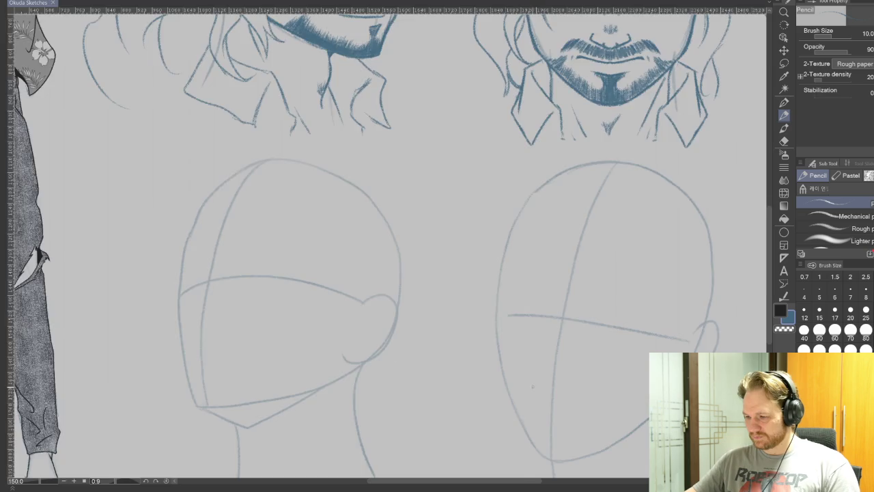
scroll(530, 389, "down", 3)
scroll(516, 384, "down", 1)
left_click_drag(517, 384, 433, 339)
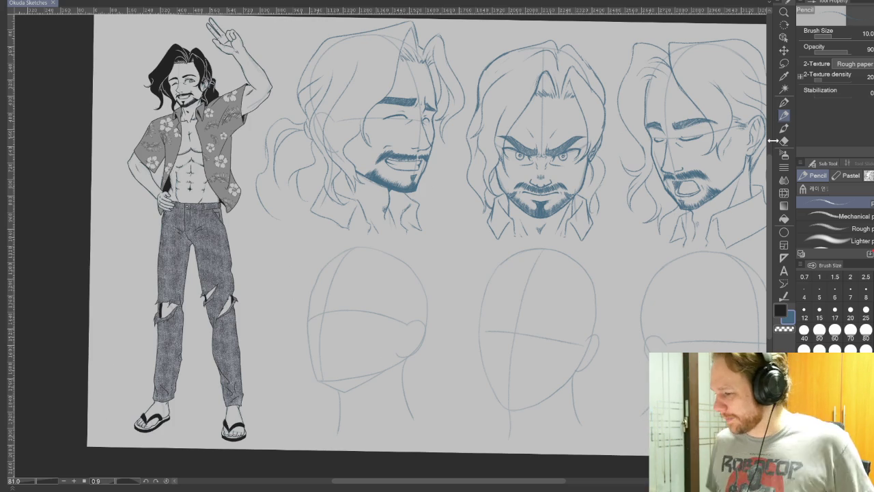
left_click_drag(554, 353, 595, 316)
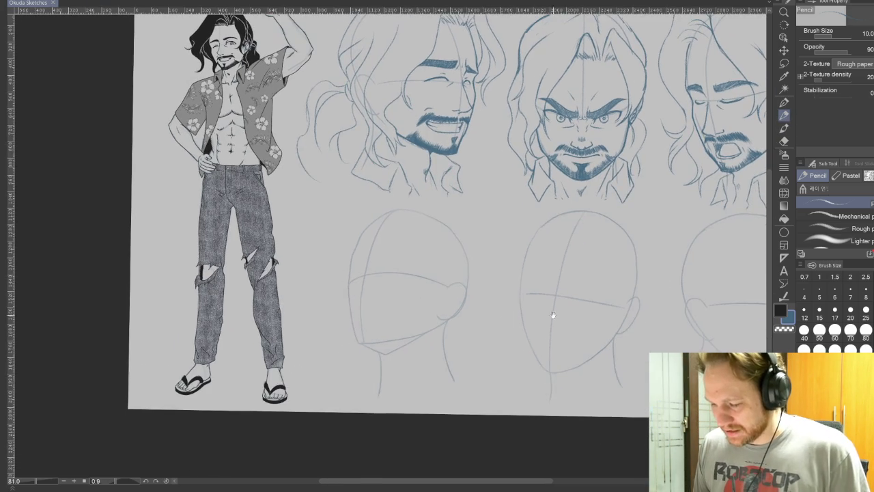
Step: Zoom in, undo the profile line's lower end, and rotate then straighten the canvas
scroll(373, 291, "up", 2)
scroll(370, 288, "up", 2)
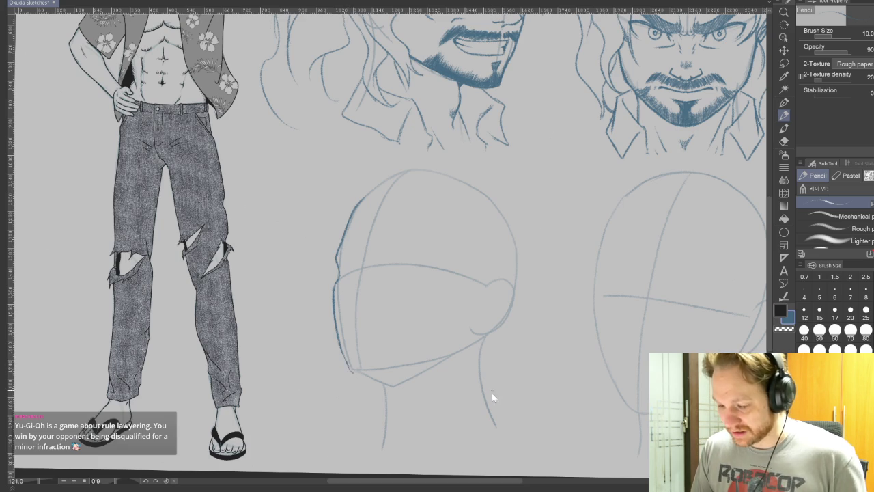
key("ctrl+z")
key("ctrl+z")
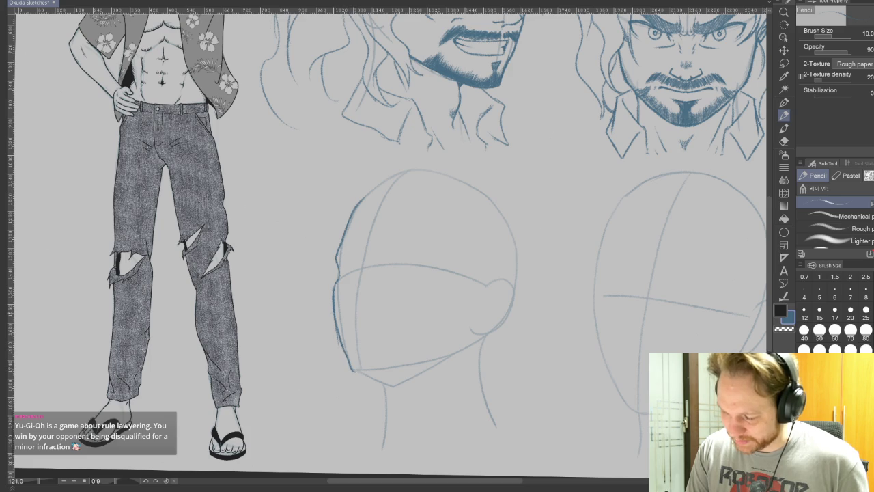
key("e")
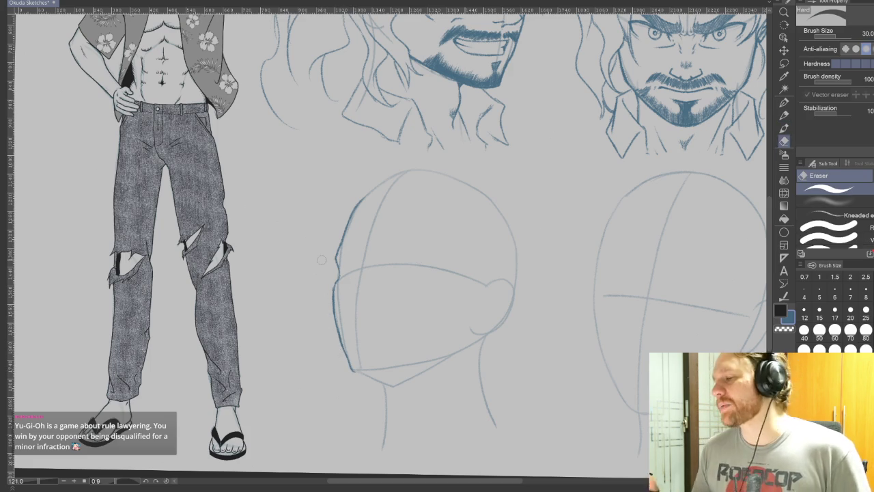
left_click(784, 115)
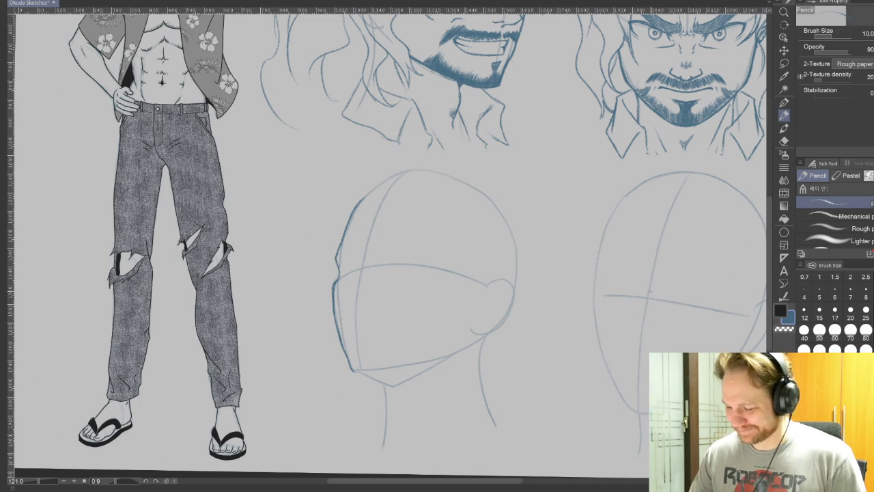
mouse_move(634, 357)
left_mouse_down()
mouse_move(630, 381)
mouse_move(536, 433)
left_mouse_up()
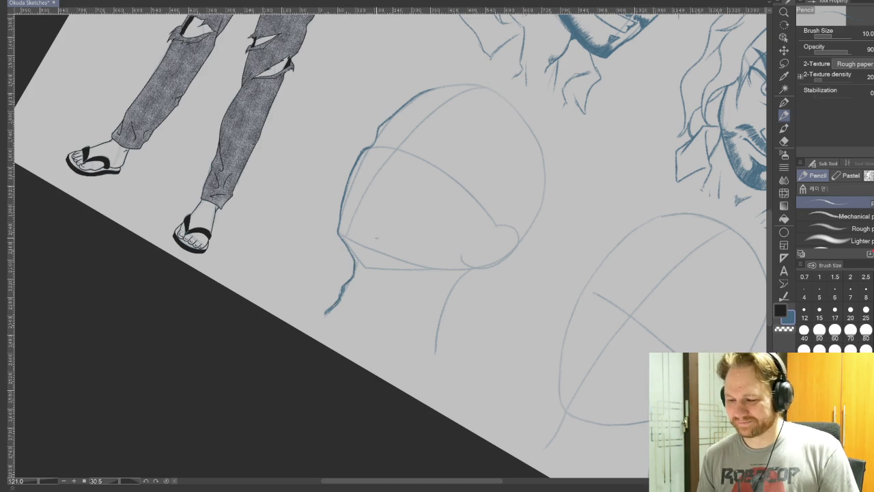
mouse_move(375, 239)
left_mouse_down()
mouse_move(525, 244)
mouse_move(602, 325)
left_mouse_up()
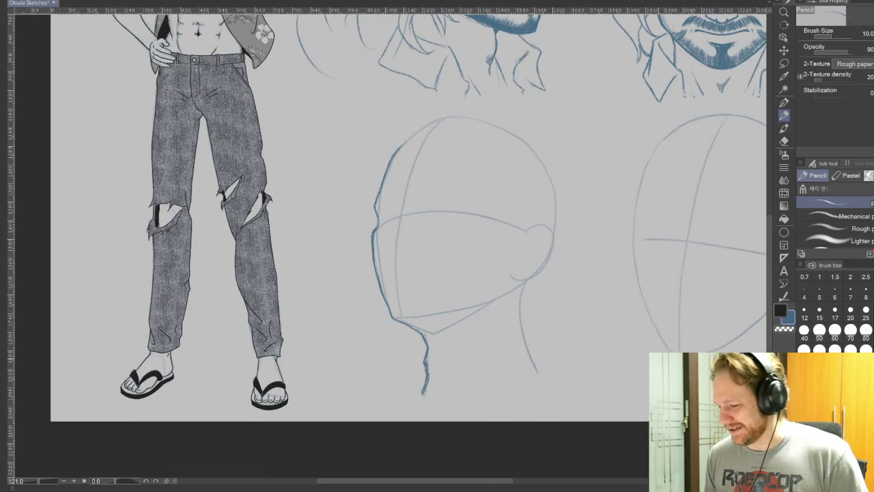
Step: Pan down-right, turn the canvas sideways and nearly upright again, then zoom to 181.5% on the head
left_click_drag(599, 170, 631, 246)
key("e")
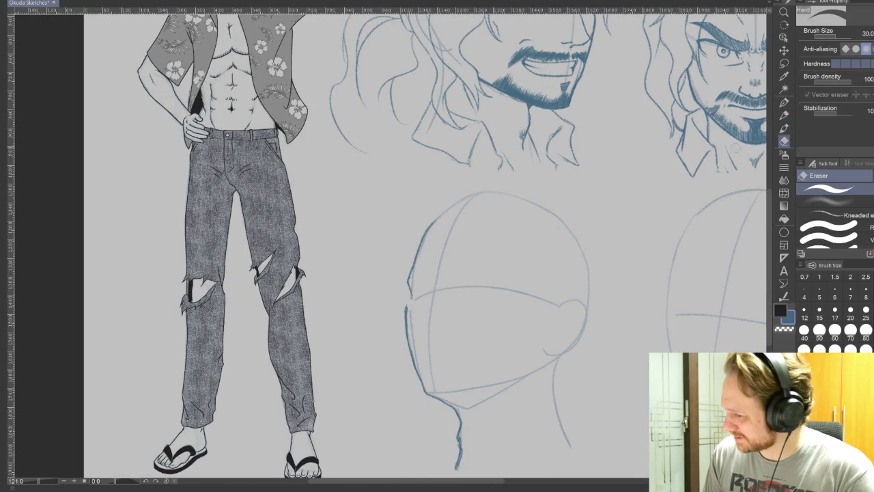
key("p")
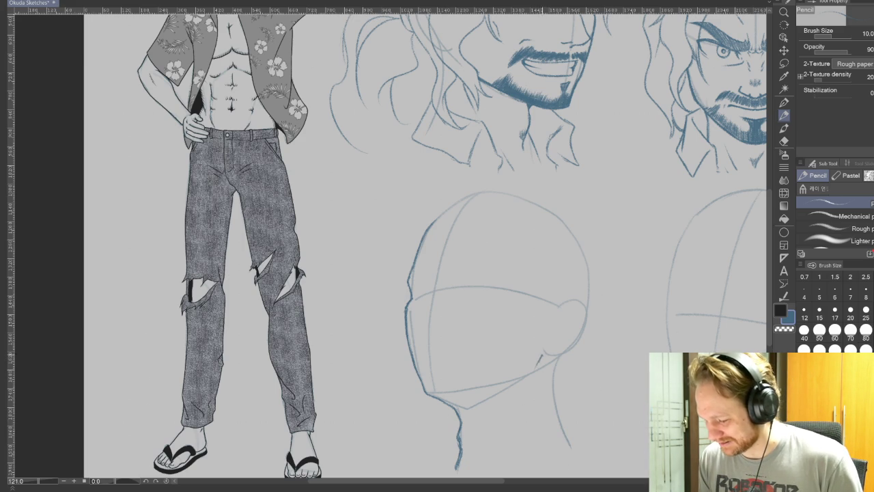
left_click_drag(612, 421, 246, 478)
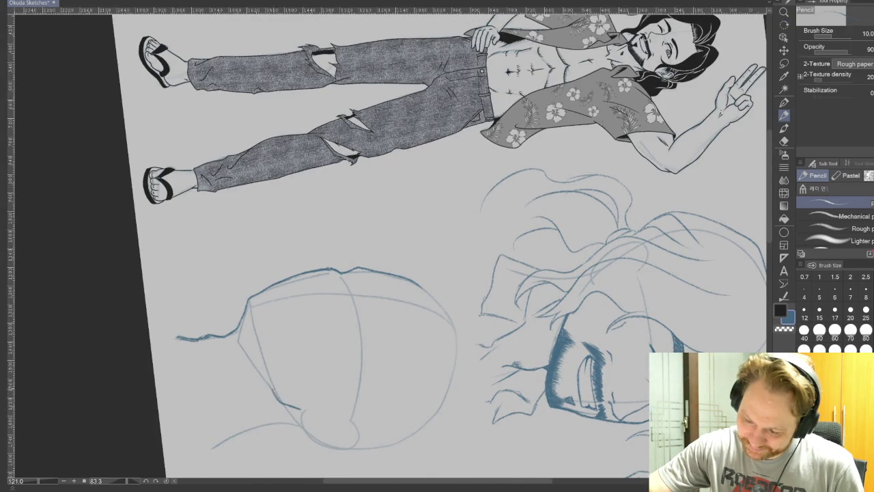
key("r")
mouse_move(225, 451)
left_mouse_down()
mouse_move(634, 346)
mouse_move(636, 415)
mouse_move(610, 384)
left_mouse_up()
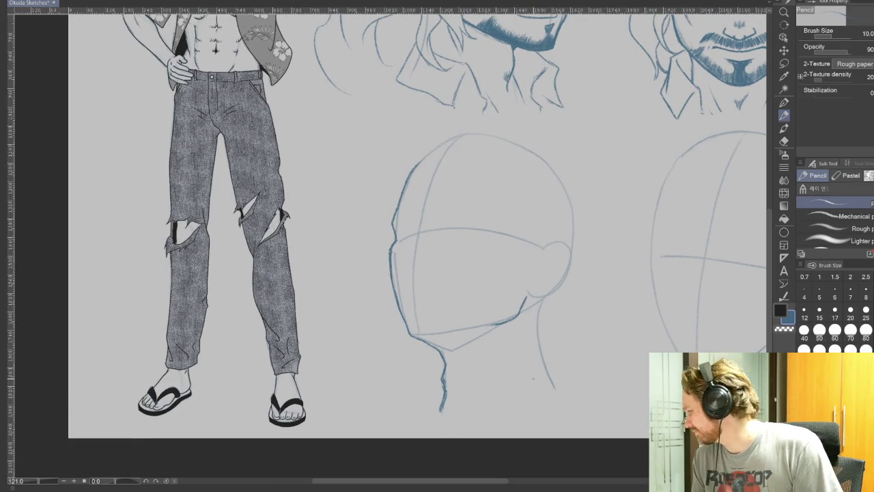
scroll(534, 378, "up", 2)
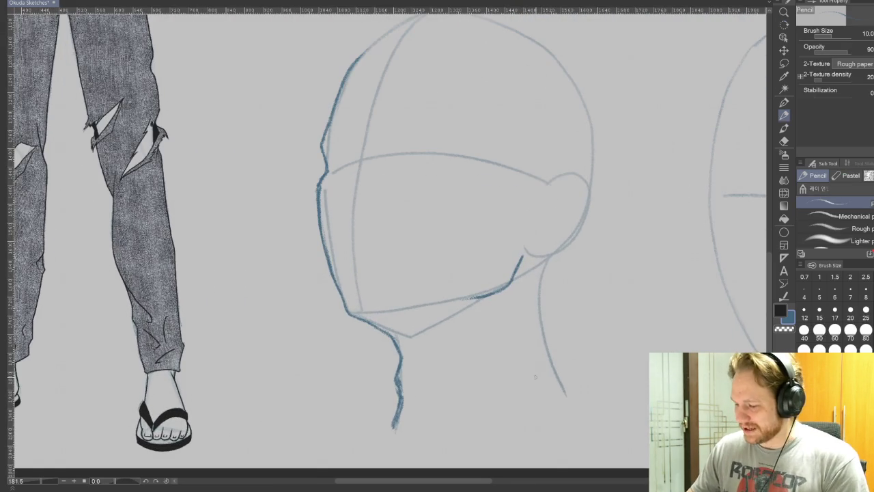
Step: Sketch the jawline up toward the ear and darken the ear's back outline
left_click_drag(524, 256, 556, 246)
left_click_drag(582, 179, 586, 216)
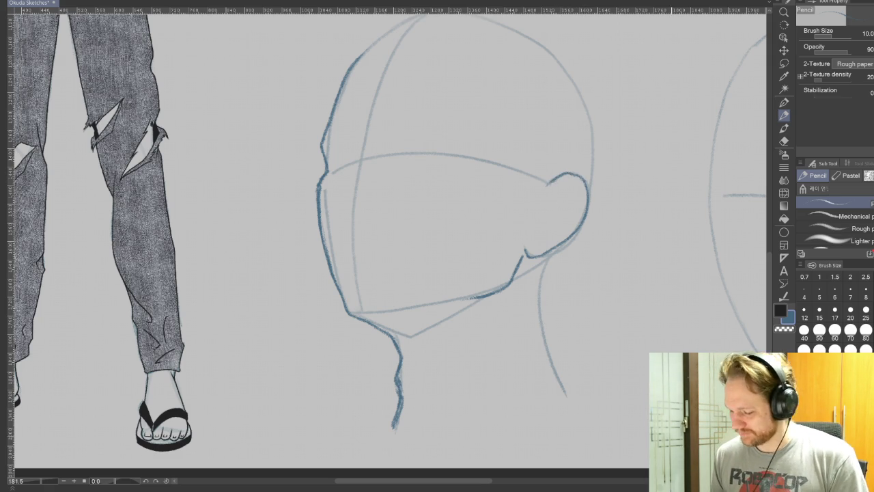
left_click_drag(539, 340, 569, 369)
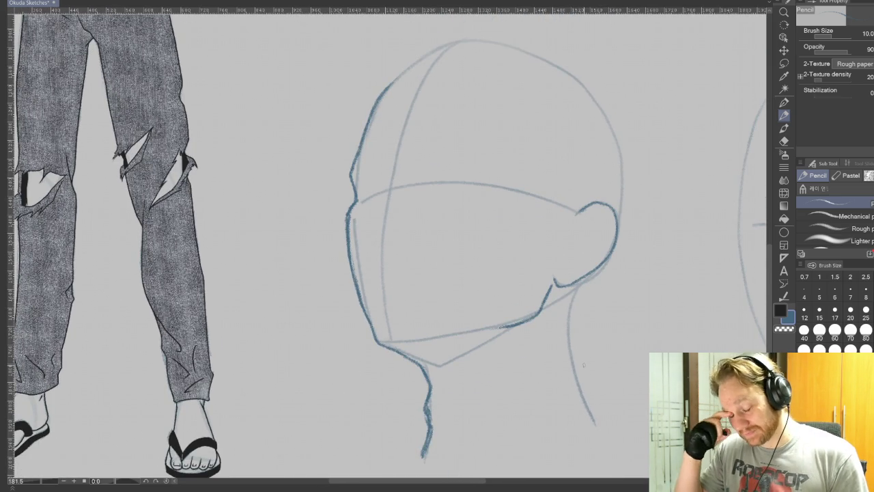
left_click(784, 140)
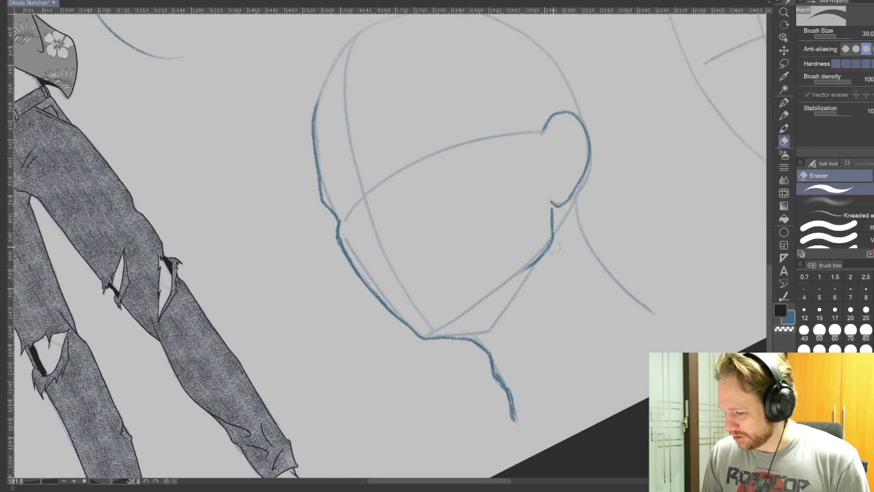
key("p")
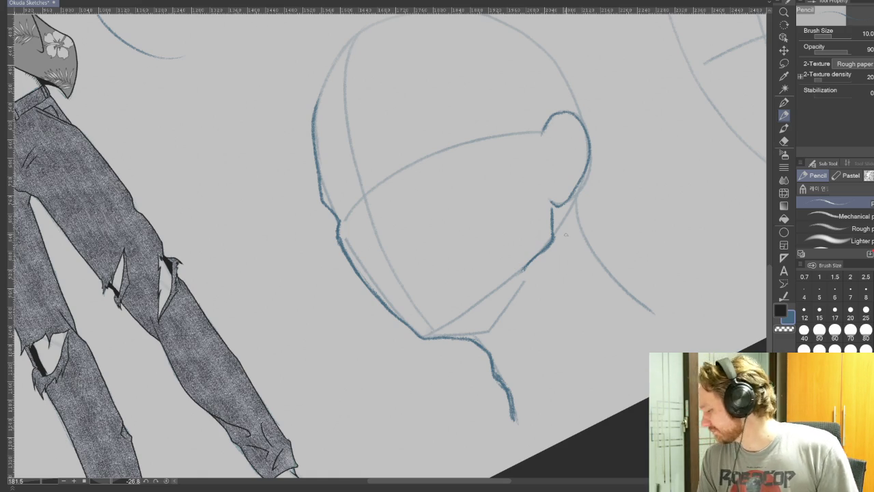
Step: Reset the canvas rotation to upright and darken the right contour of the neck
key("r")
double_click(525, 449)
key("p")
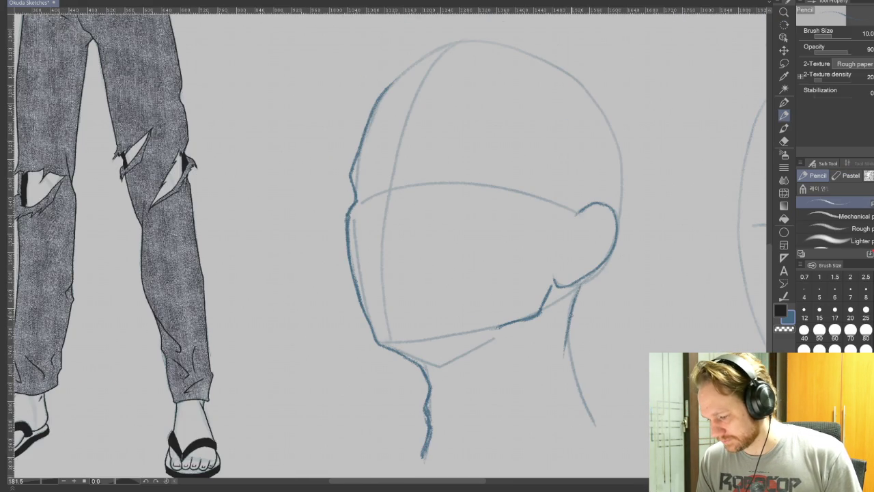
left_click_drag(587, 409, 566, 356)
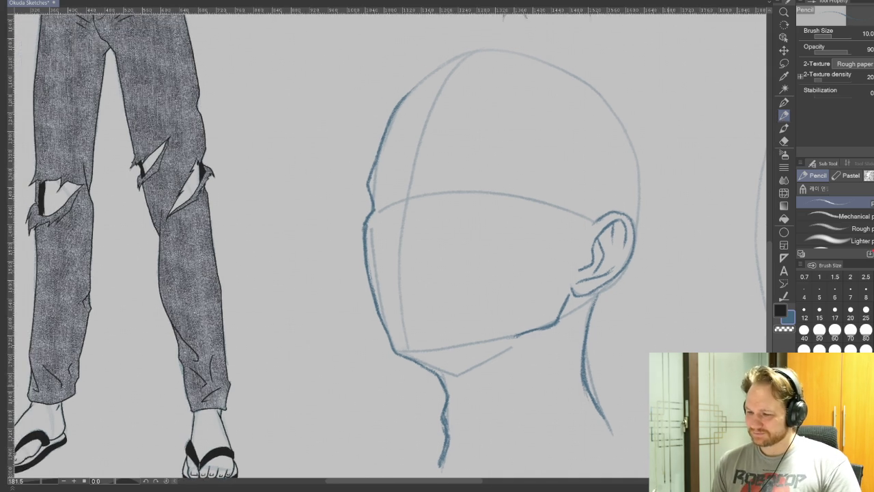
left_click_drag(570, 355, 609, 369)
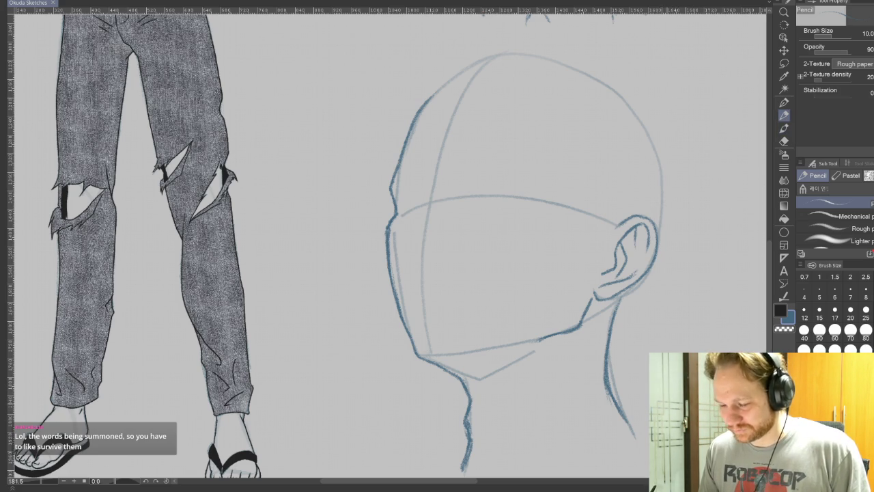
scroll(673, 273, "down", 3)
scroll(672, 218, "down", 3)
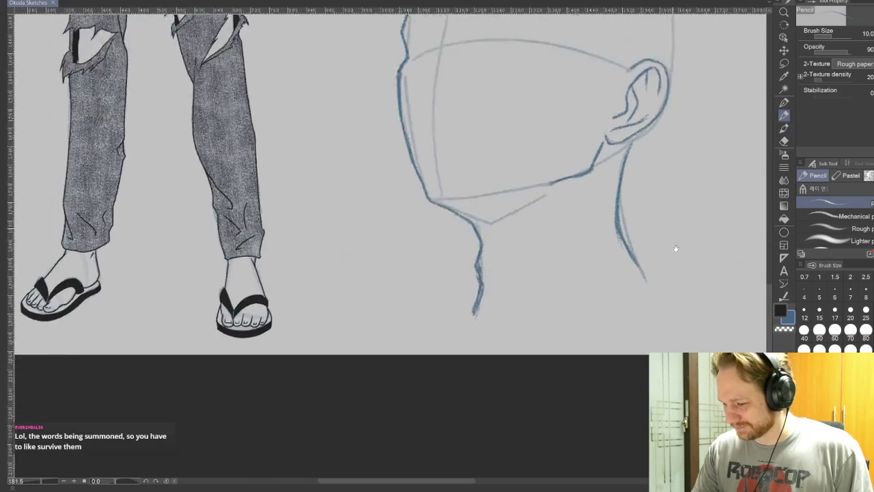
scroll(673, 273, "up", 6)
scroll(619, 392, "right", 2)
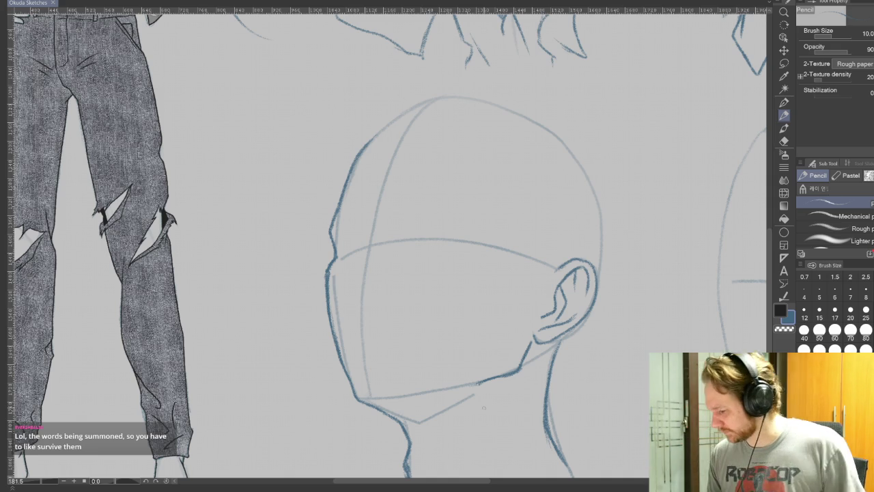
left_click_drag(690, 283, 498, 328)
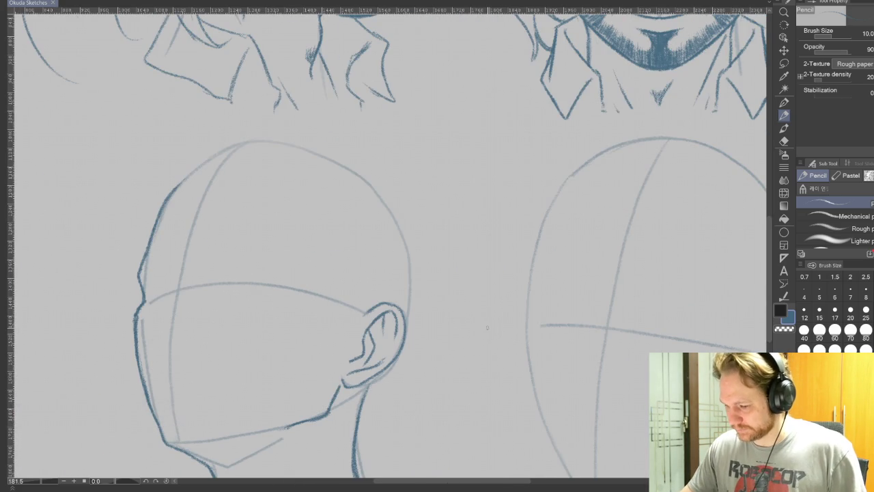
scroll(487, 328, "down", 2)
scroll(464, 319, "down", 3)
scroll(437, 307, "down", 3)
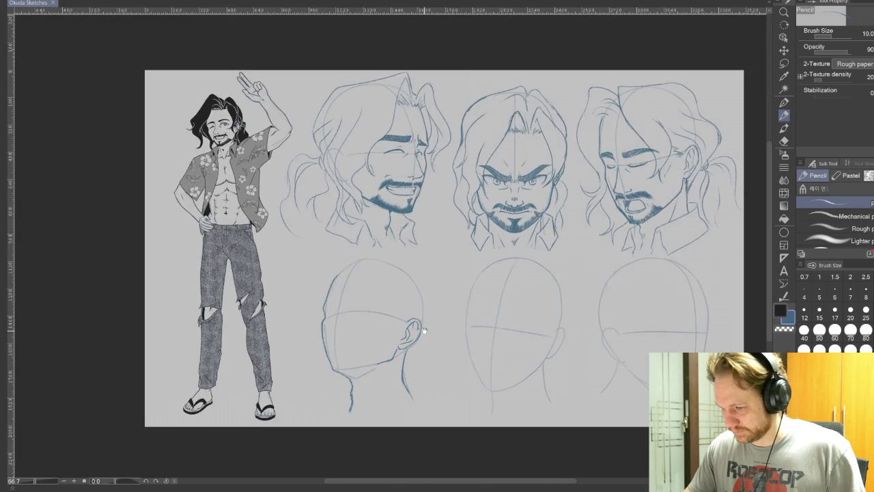
scroll(404, 295, "down", 2)
scroll(405, 295, "up", 1)
scroll(399, 279, "up", 1)
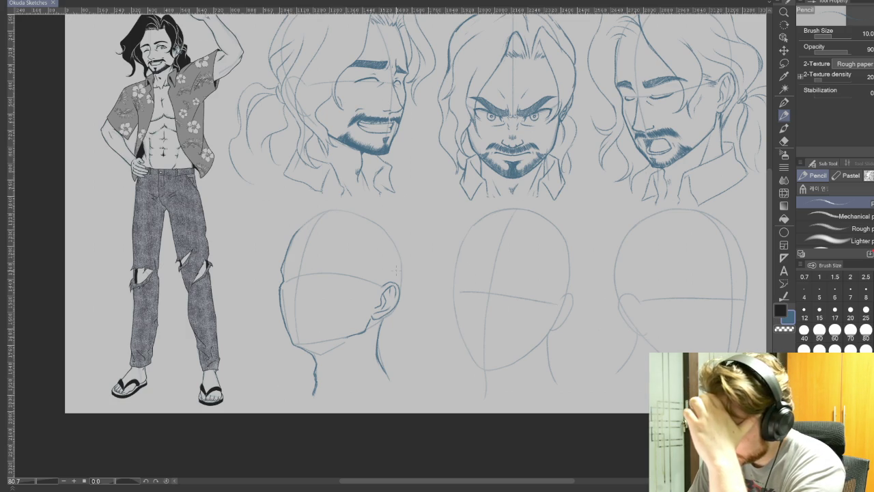
scroll(395, 270, "up", 2)
scroll(394, 270, "up", 2)
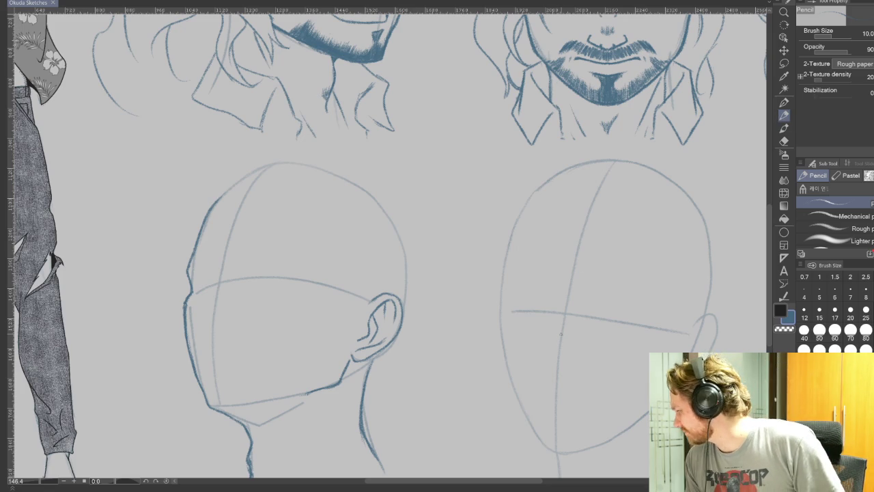
Step: Return to the first blank head zoomed in, tilting then resetting the canvas rotation
left_click_drag(501, 387, 750, 332)
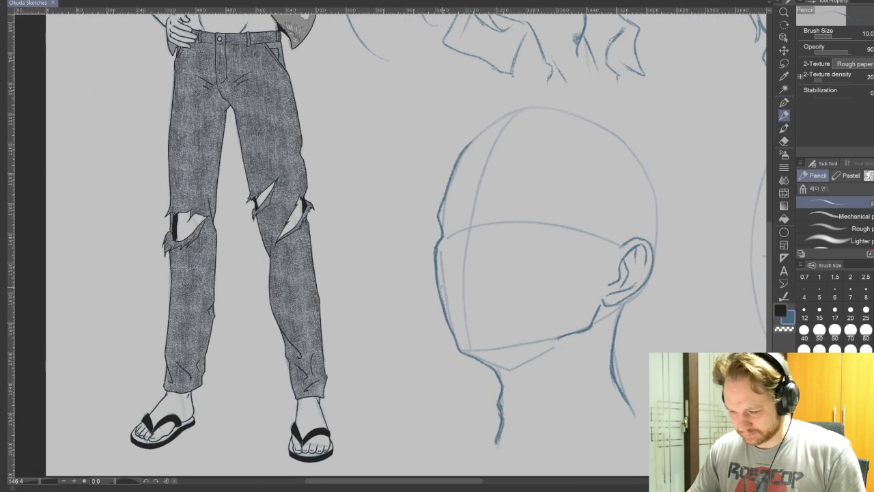
scroll(440, 287, "up", 2)
scroll(440, 287, "up", 2)
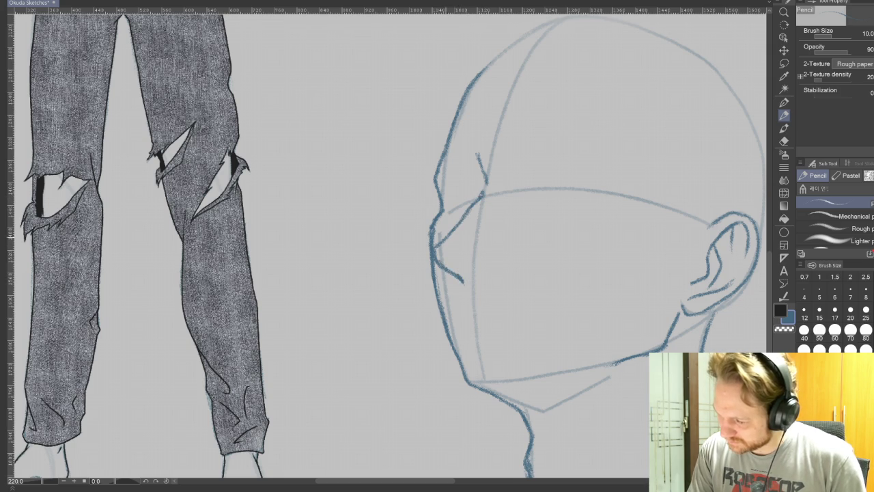
left_click_drag(480, 196, 458, 197)
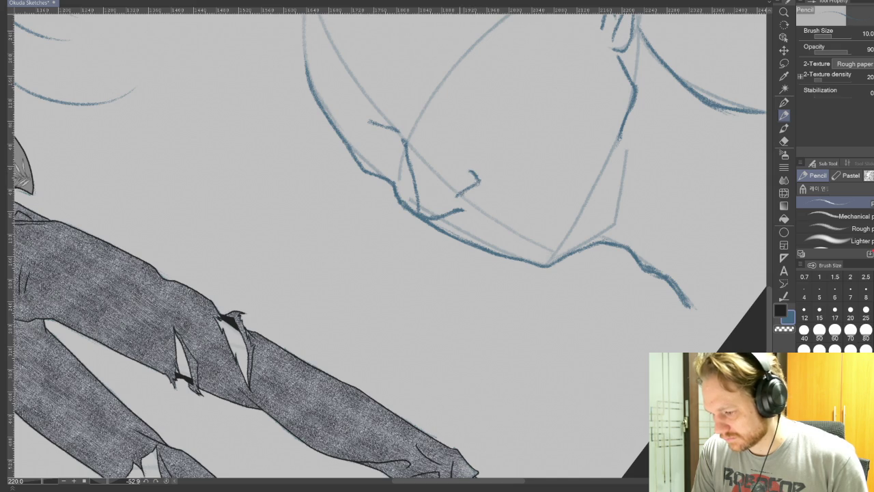
double_click(552, 391)
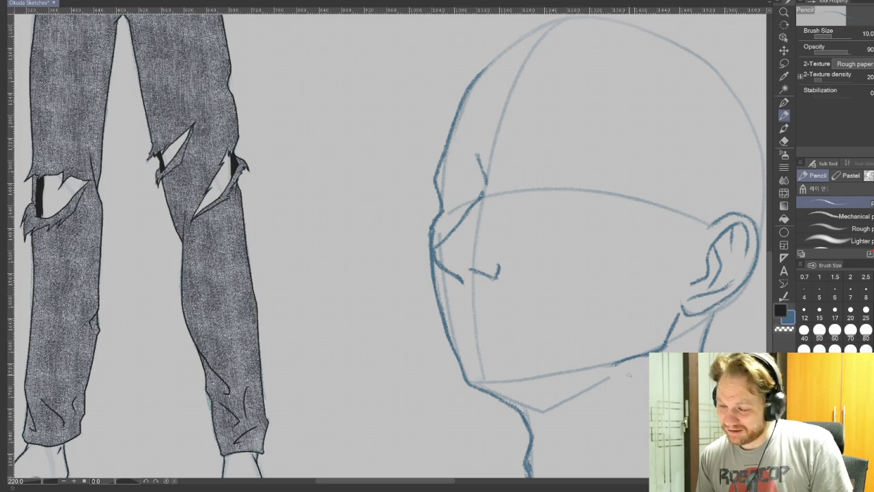
left_click(783, 127)
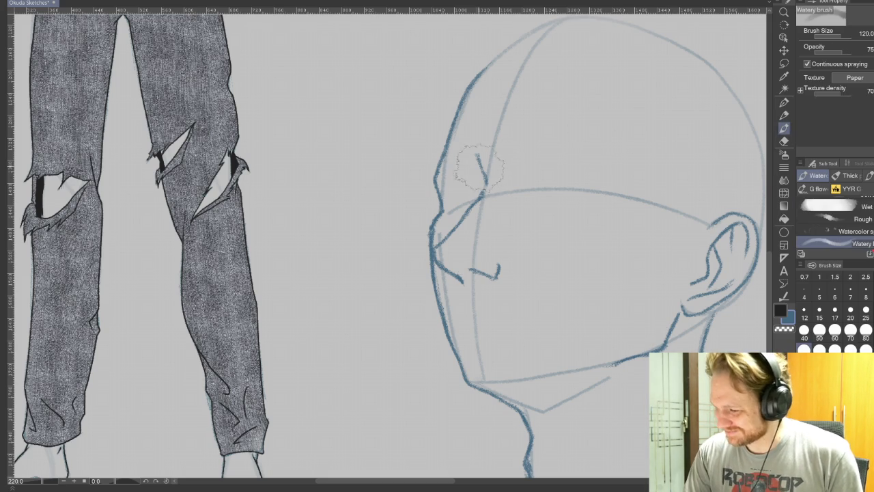
Step: Return to the Pencil and tilt the canvas to draw an open mouth under the nose
left_click(783, 141)
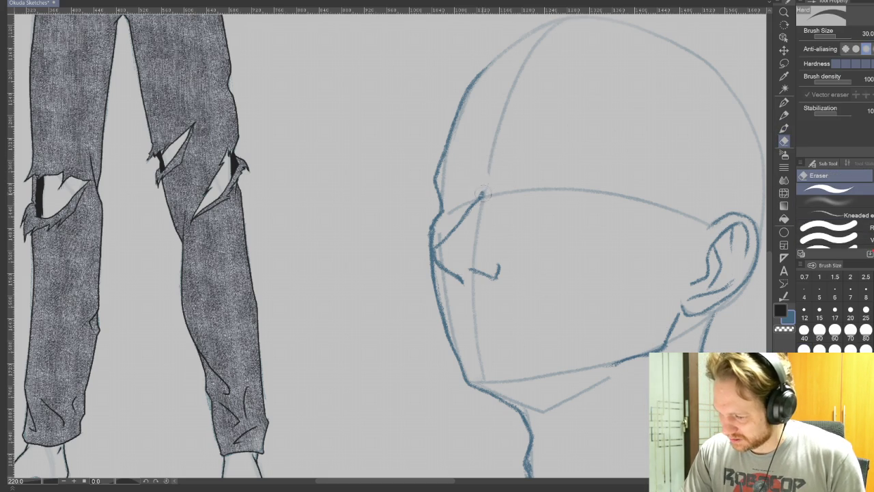
key("p")
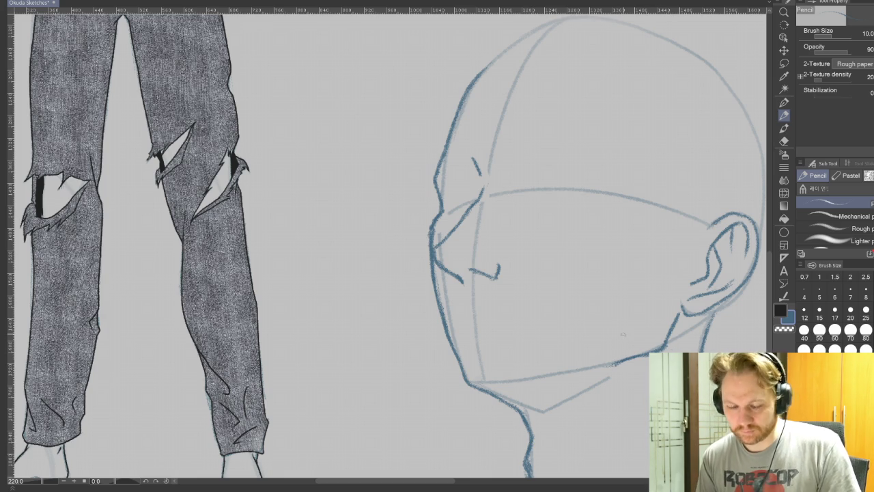
left_click_drag(609, 369, 484, 248)
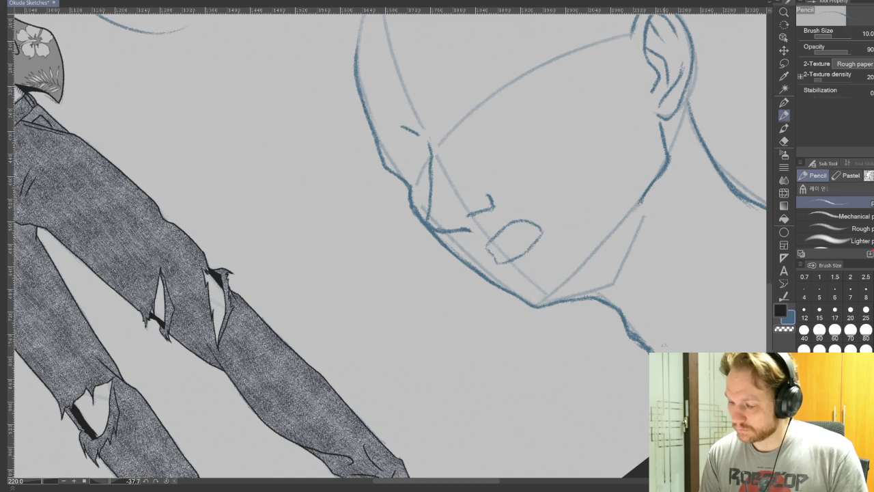
Step: Undo both lip strokes, reset the canvas rotation upright and pan to the other blank heads
key("ctrl+z")
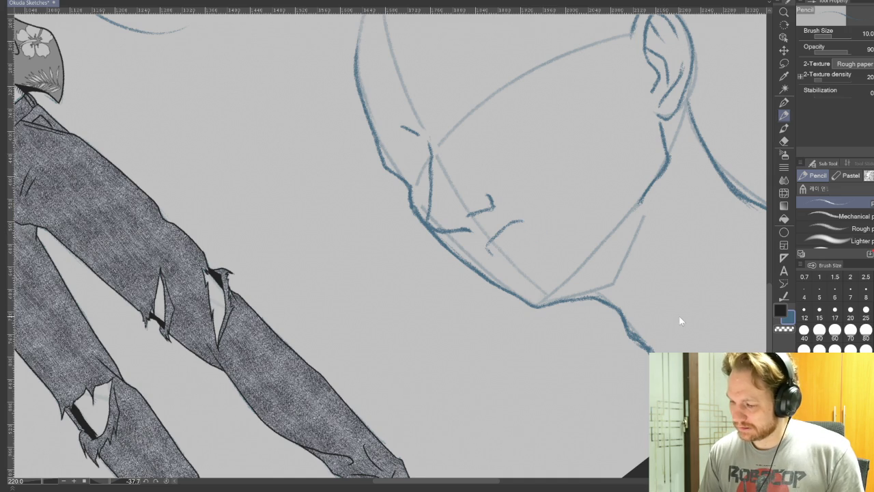
key("ctrl+z")
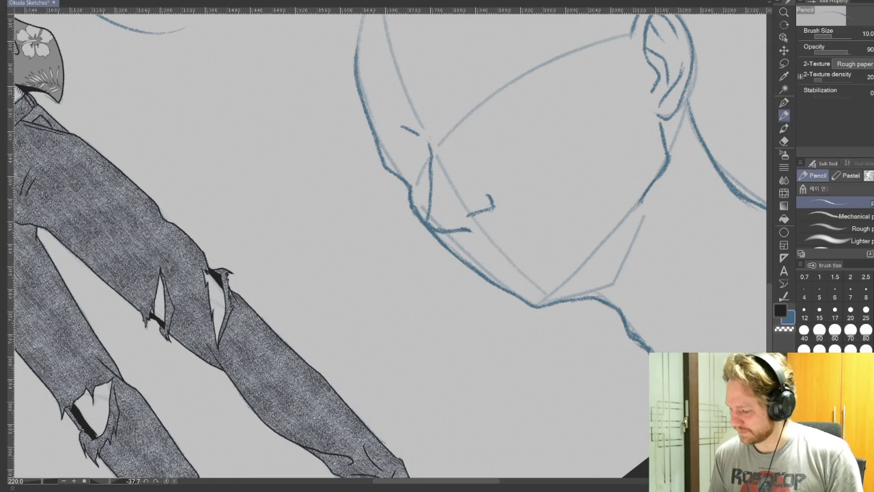
key("ctrl+@")
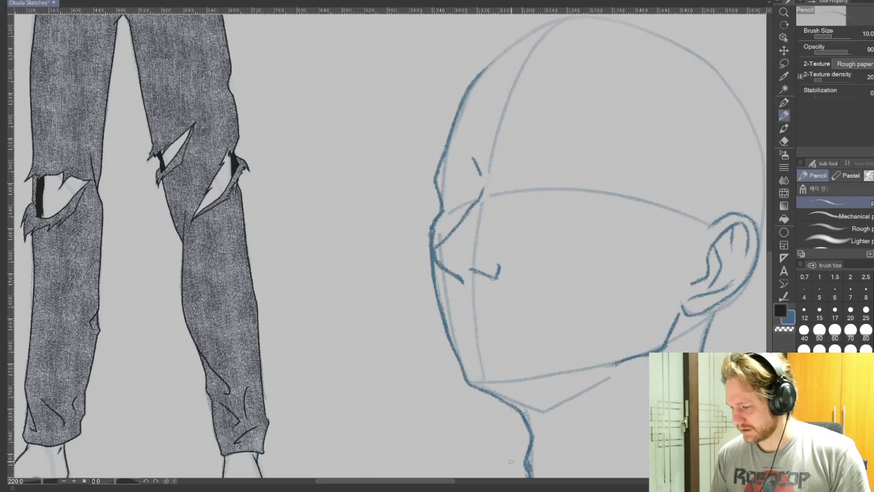
mouse_move(511, 461)
left_mouse_down()
mouse_move(678, 150)
mouse_move(554, 272)
left_mouse_up()
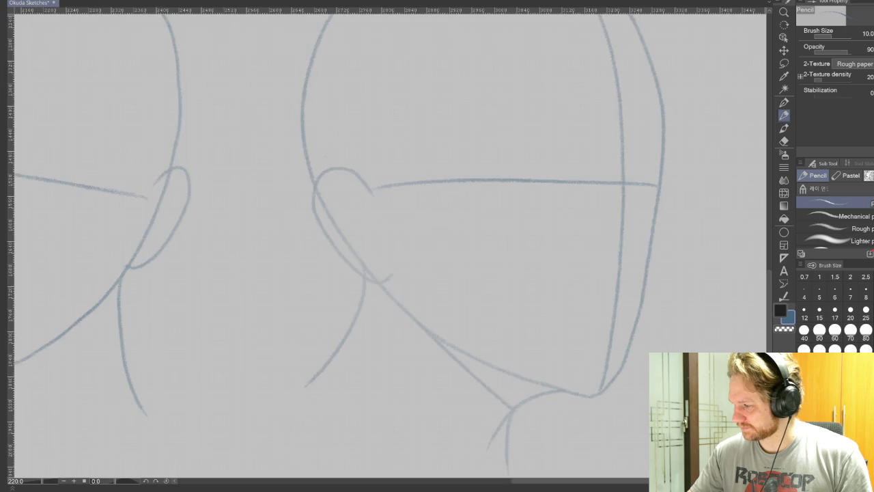
Step: Tilt the first blank head and pencil short strokes beside the nose and eye
scroll(473, 328, "down", 3)
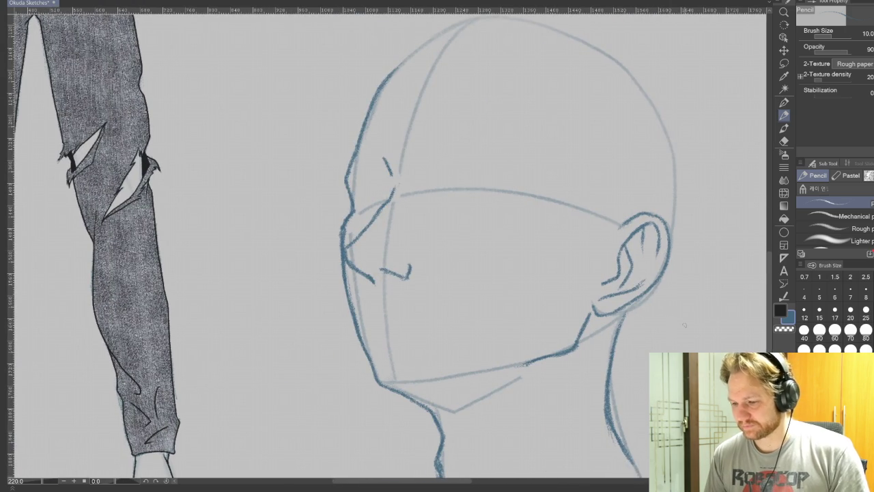
left_click_drag(519, 287, 618, 108)
key("p")
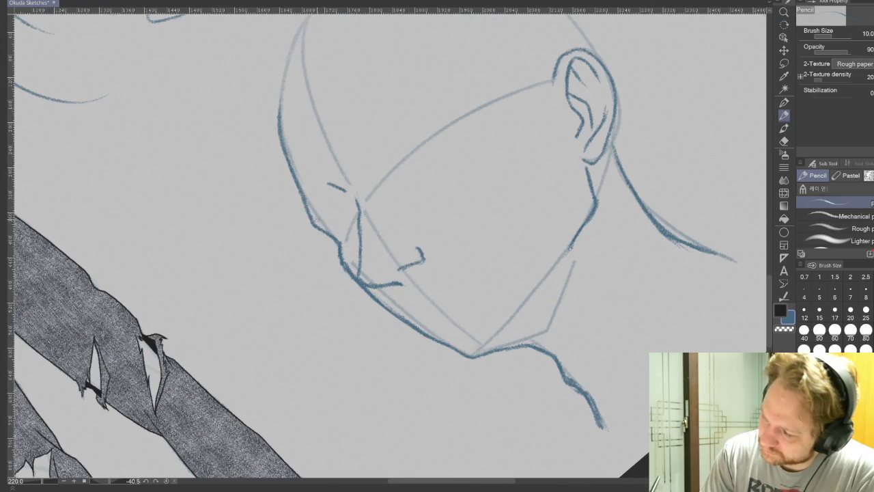
mouse_move(314, 218)
left_mouse_down()
mouse_move(326, 183)
mouse_move(326, 212)
mouse_move(327, 195)
left_mouse_up()
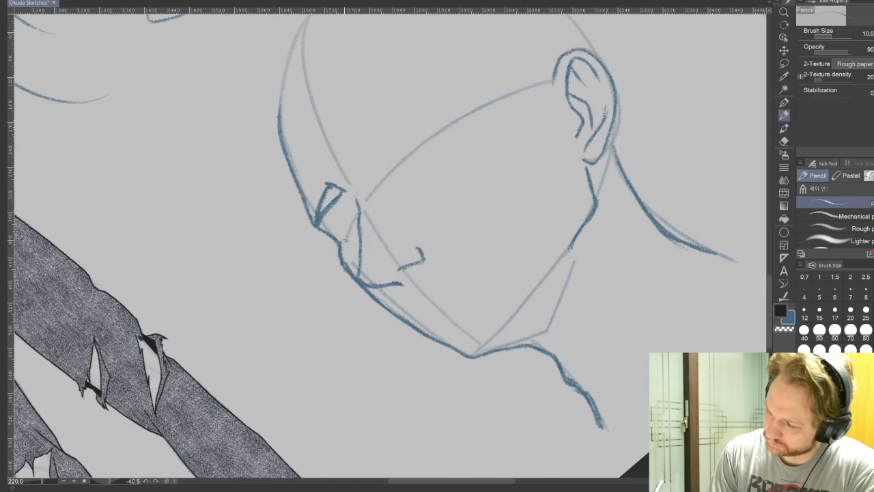
left_click_drag(353, 221, 343, 239)
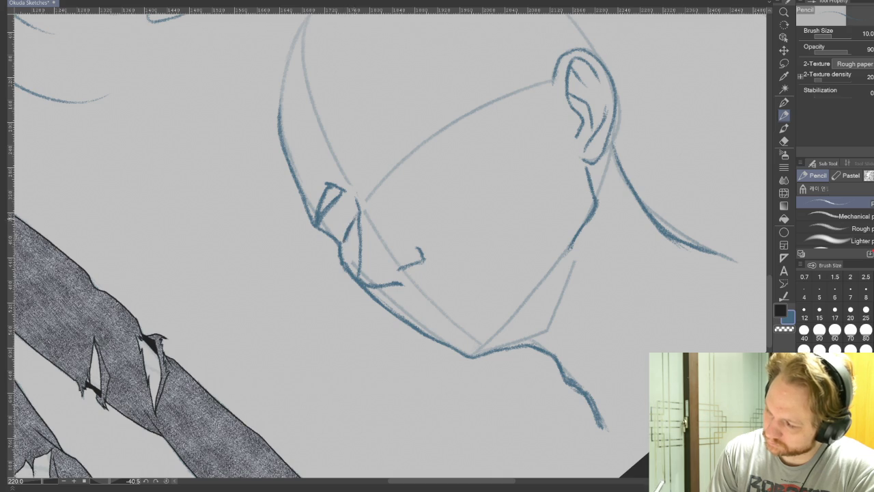
Step: Sketch the upper-face brow line, undo it and redraw it more darkly
left_click_drag(398, 163, 439, 124)
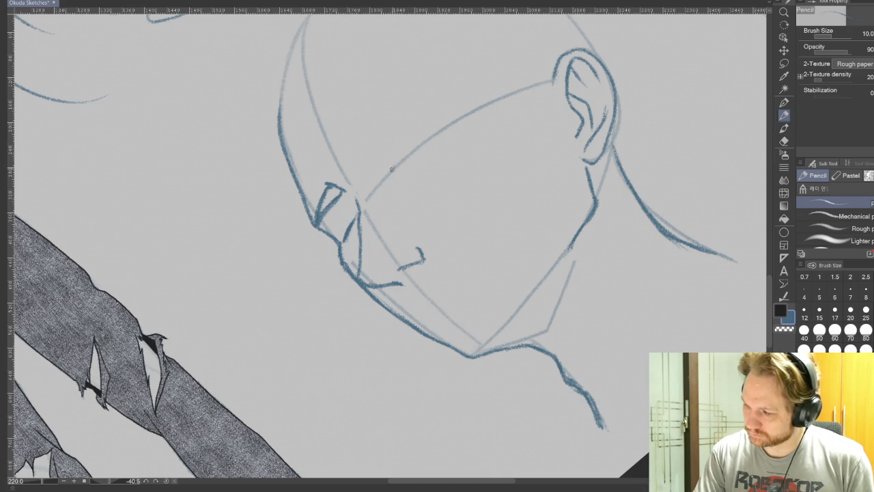
left_click_drag(409, 149, 435, 129)
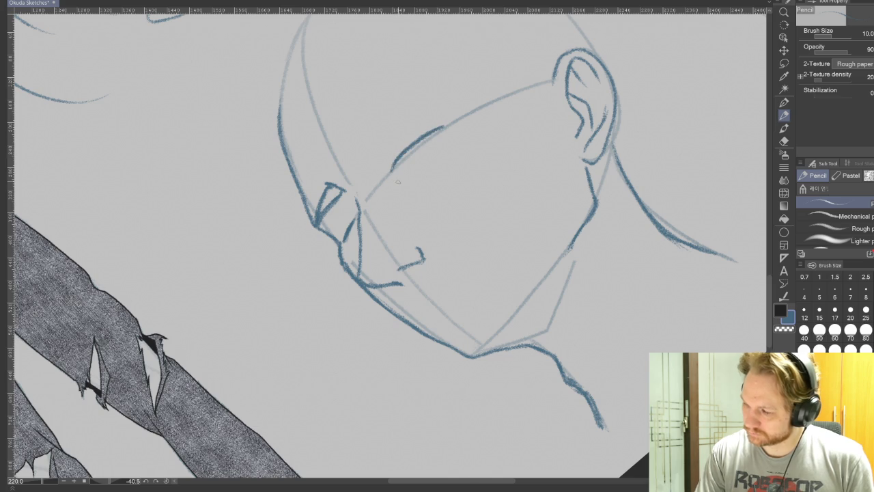
key("ctrl+z")
key("ctrl+z")
key("ctrl+z")
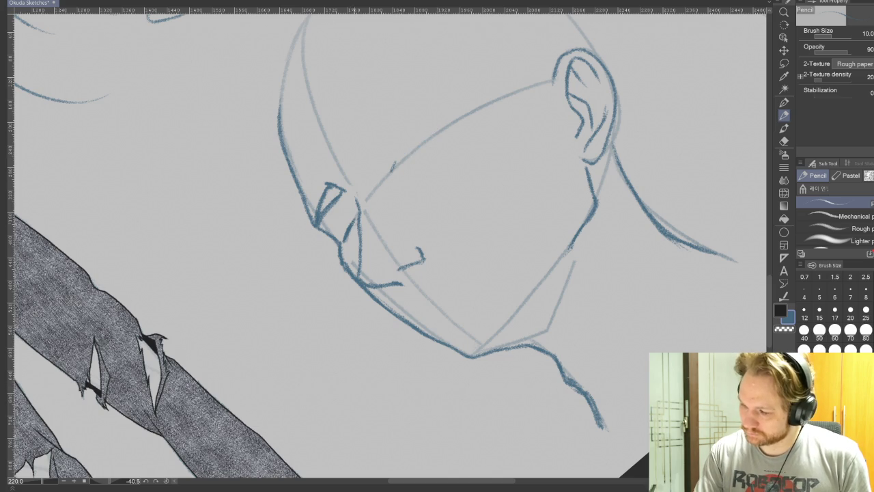
left_click_drag(390, 170, 448, 125)
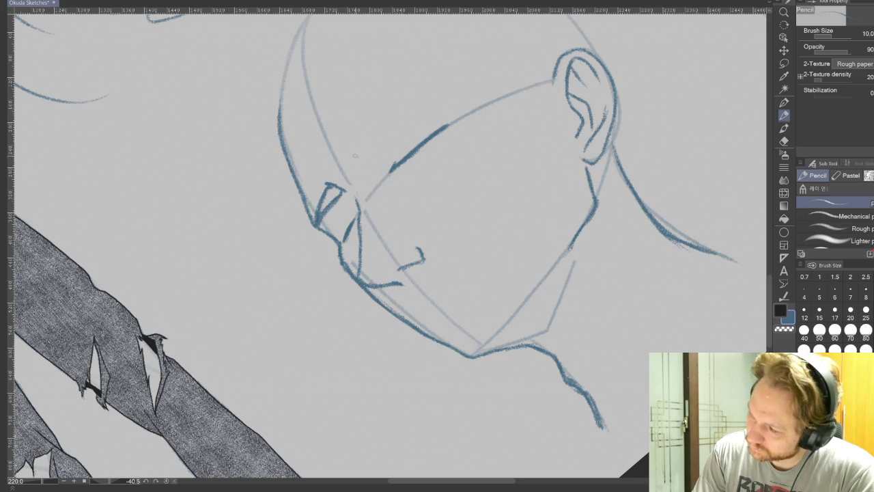
Step: Draw a thick dark eyebrow toward the temple, shade the eye triangle and save the sheet
left_click_drag(372, 135, 439, 89)
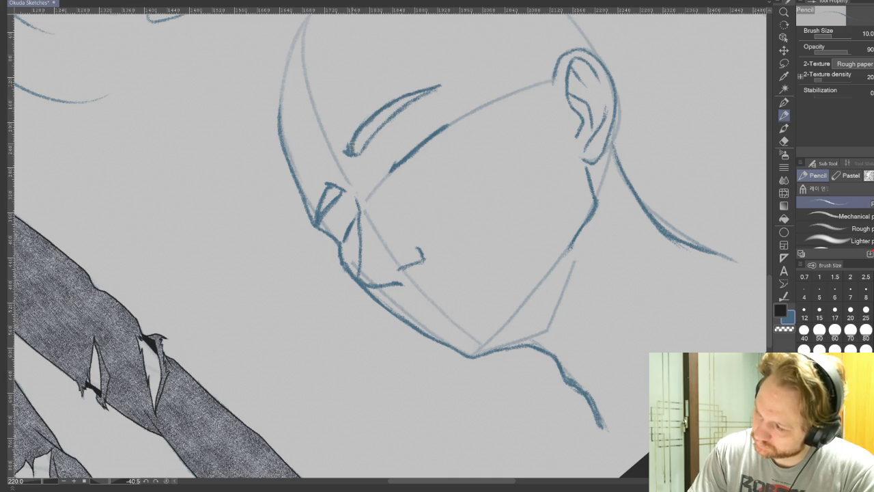
left_click_drag(374, 120, 350, 151)
left_click_drag(379, 123, 410, 93)
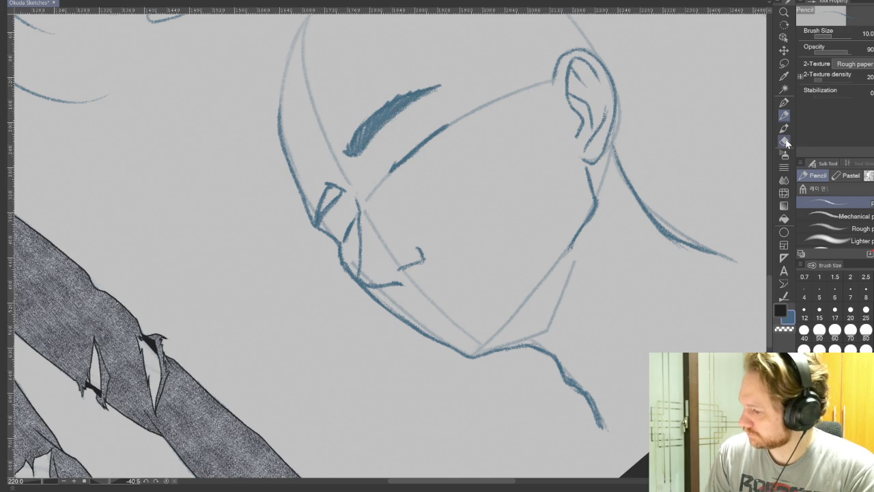
key("e")
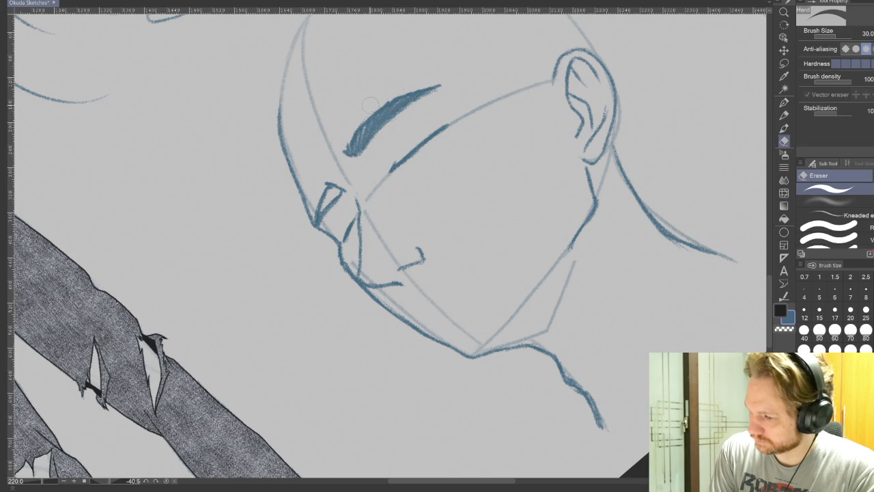
key("p")
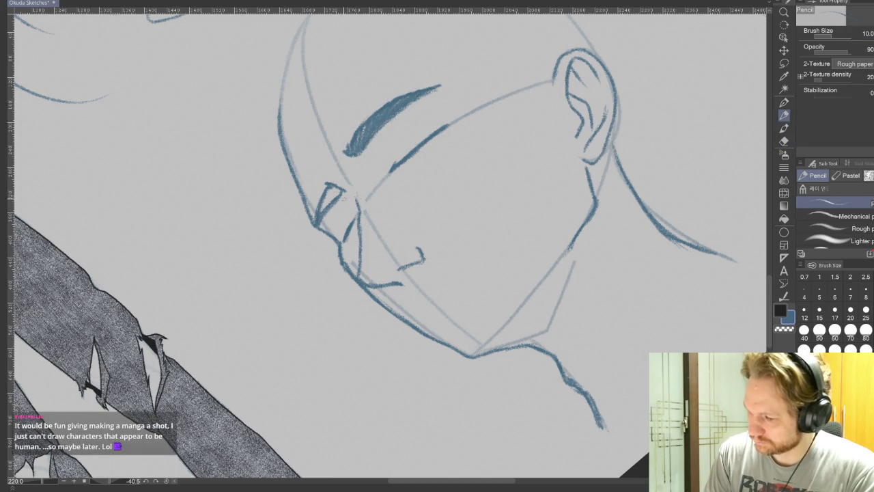
left_click_drag(334, 189, 320, 210)
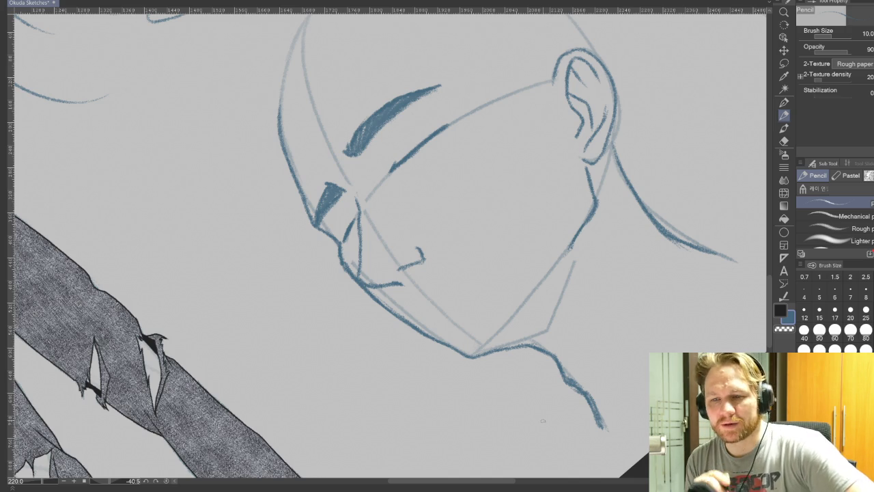
key("ctrl+s")
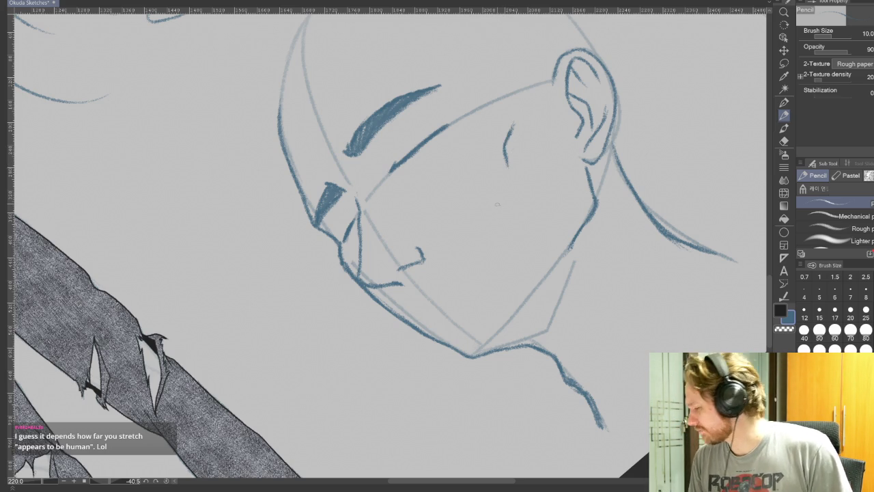
Step: Draw a darkened smiling mouth line and a short lower-lip mark, then turn the canvas upright
left_click(784, 142)
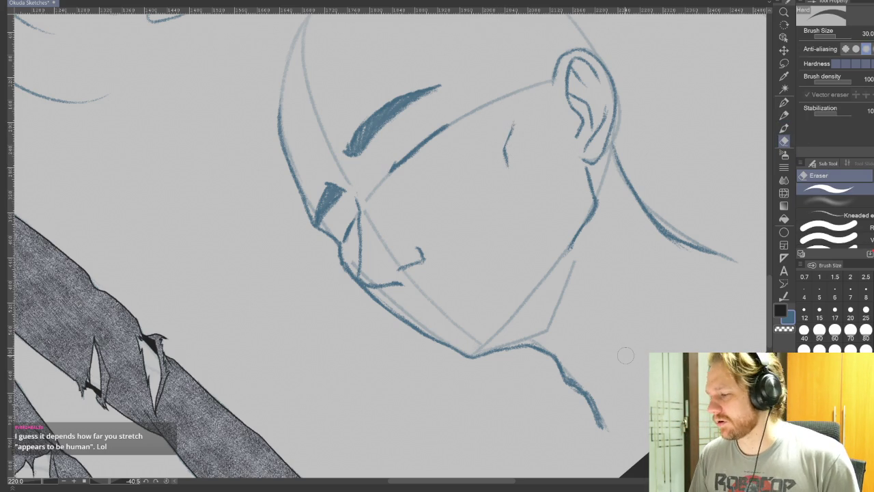
left_click(785, 117)
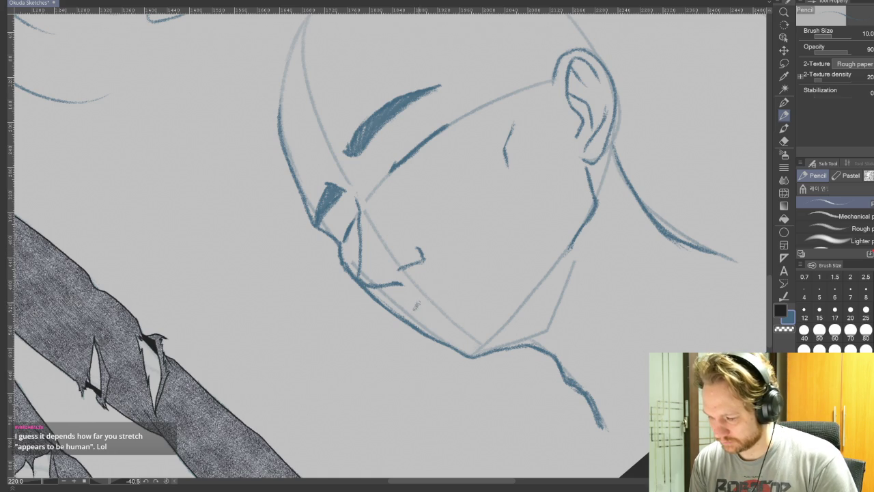
left_click_drag(424, 295, 479, 248)
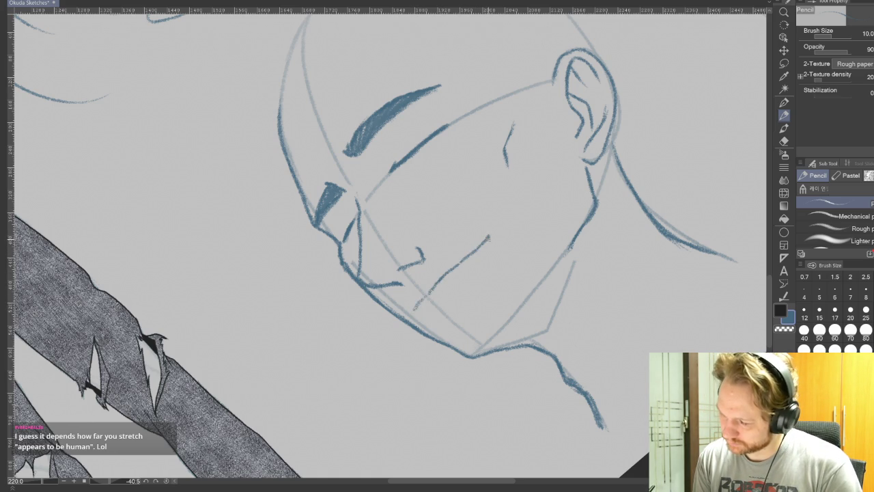
left_click_drag(478, 246, 430, 292)
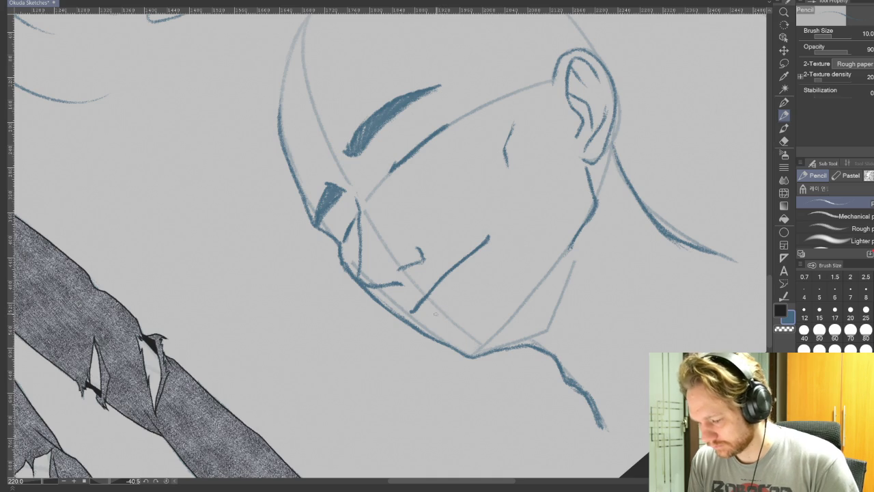
left_click_drag(438, 313, 461, 291)
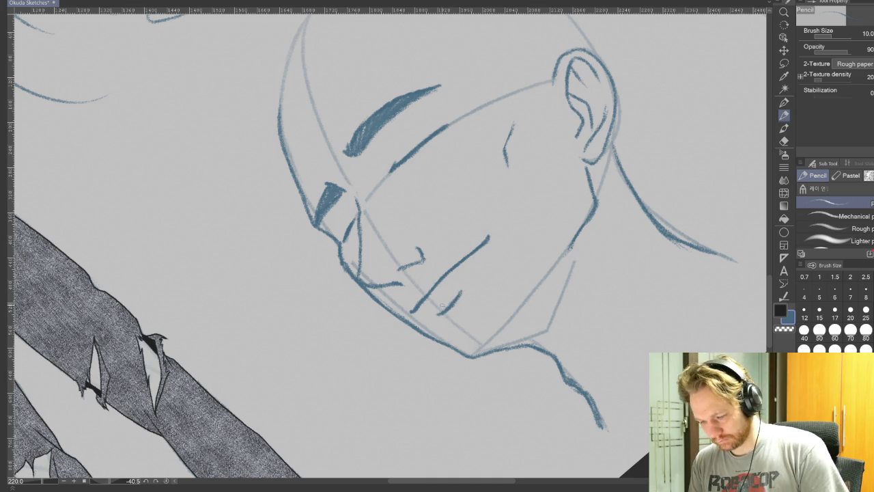
key("r")
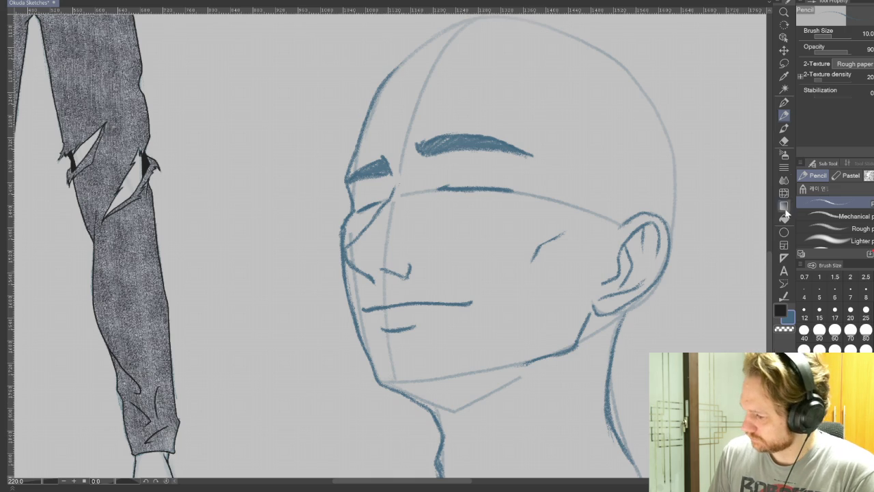
Step: Erase the stray nose stroke and switch between Pencil and Eraser to add nostril marks
key("e")
mouse_move(382, 268)
left_mouse_down()
mouse_move(399, 276)
mouse_move(410, 268)
left_mouse_up()
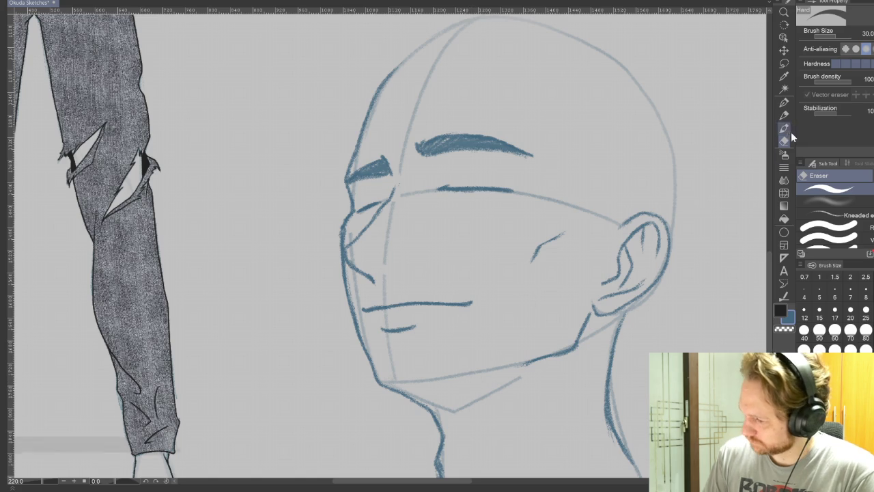
left_click(782, 114)
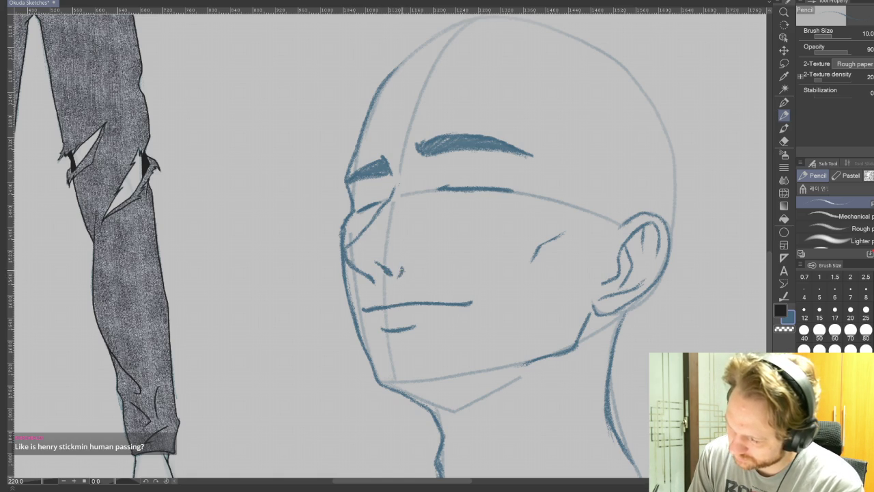
key("e")
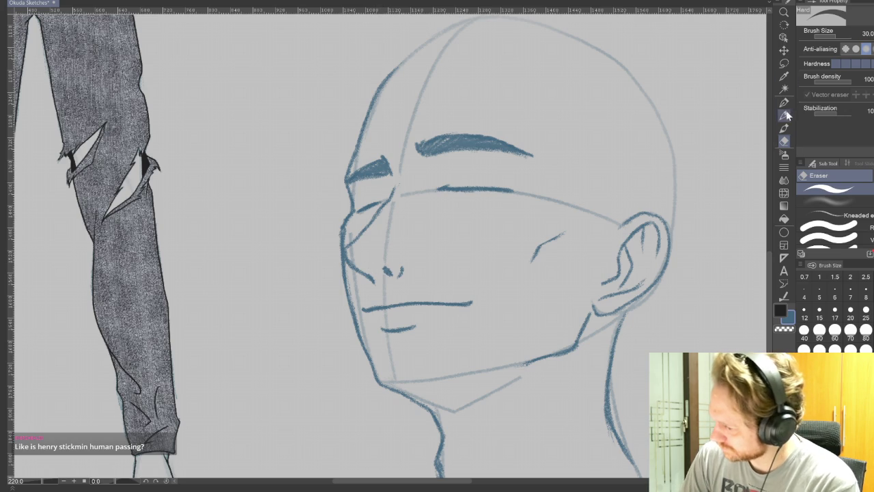
key("p")
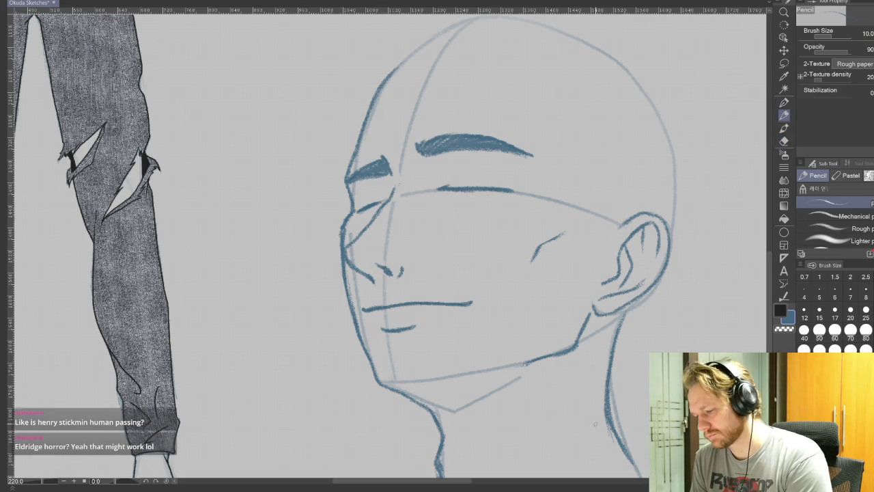
key("e")
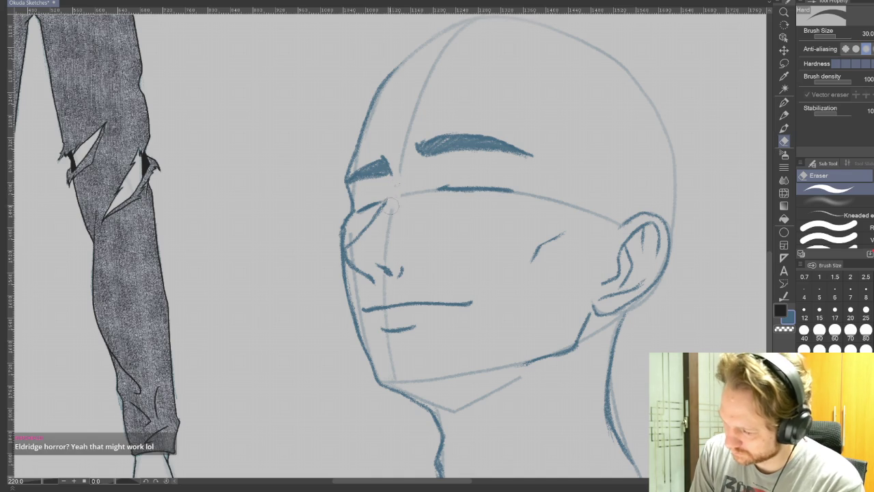